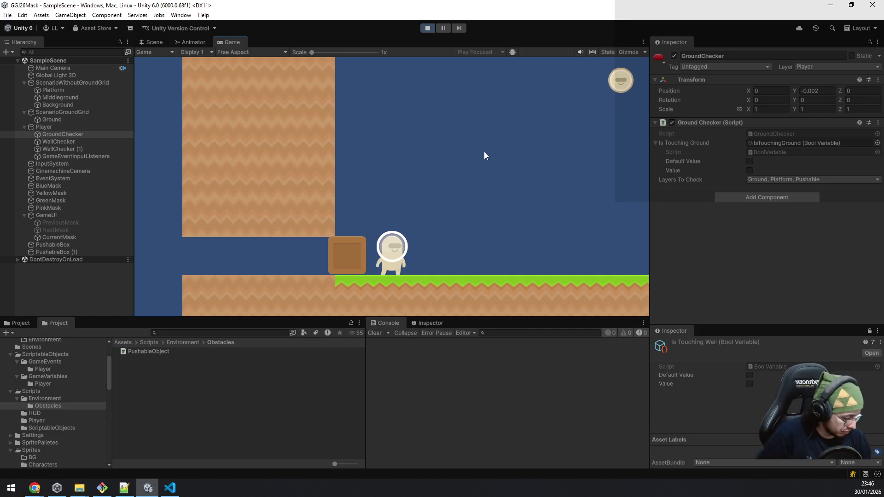
Run right over the gaps, collecting the green mask and climbing the box for the yellow mask.
{"action": "key", "text": "d"}
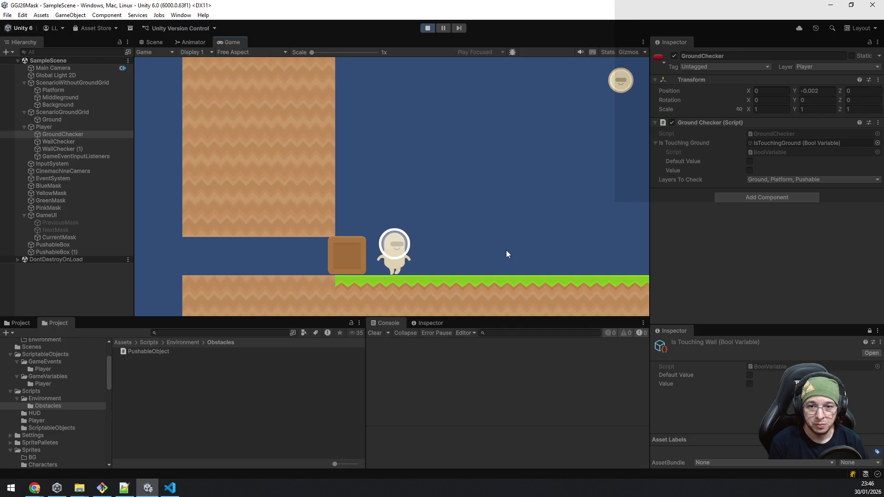
{"action": "key", "text": "d"}
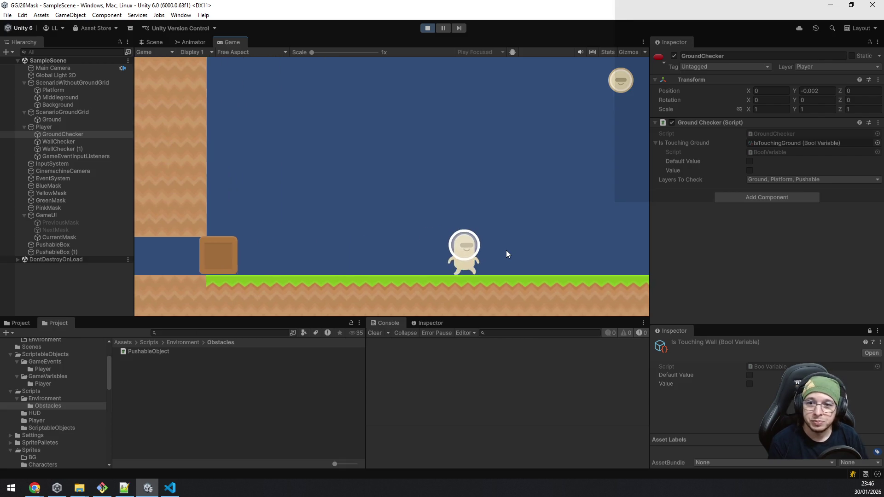
{"action": "key", "text": "d"}
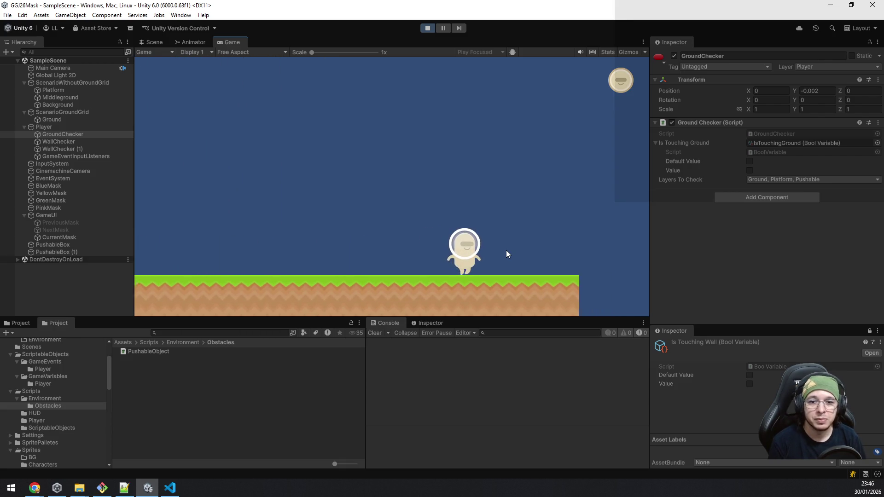
{"action": "key", "text": "space"}
{"action": "key", "text": "d"}
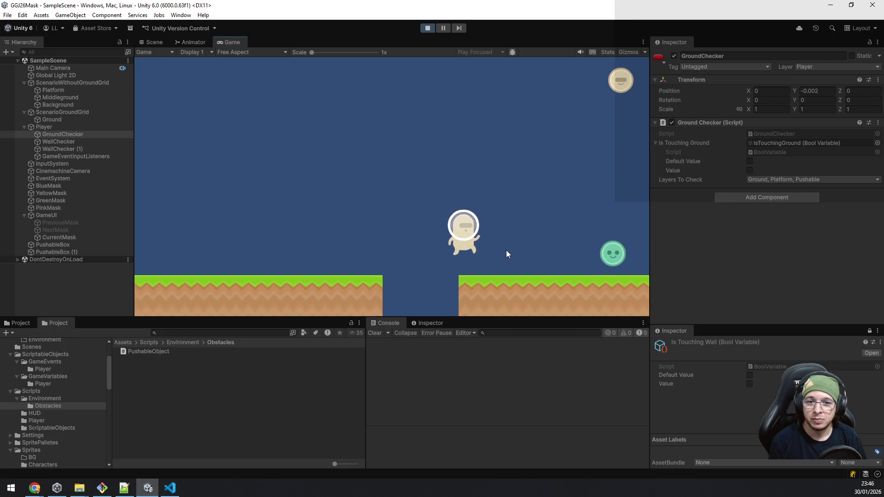
{"action": "key", "text": "d"}
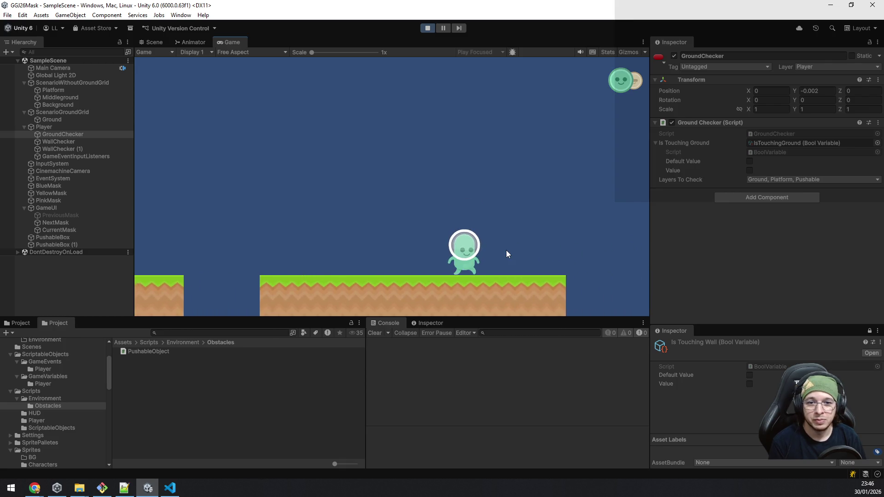
{"action": "key", "text": "space"}
{"action": "key", "text": "d"}
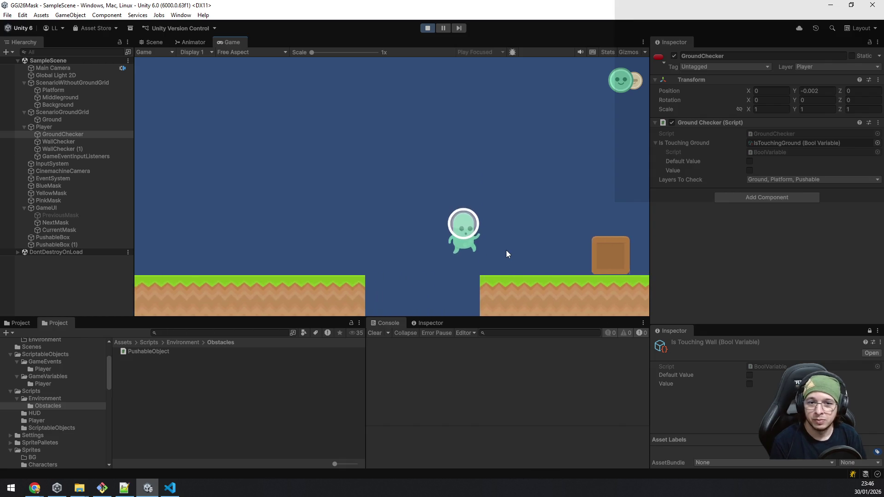
{"action": "key", "text": "space"}
{"action": "key", "text": "d"}
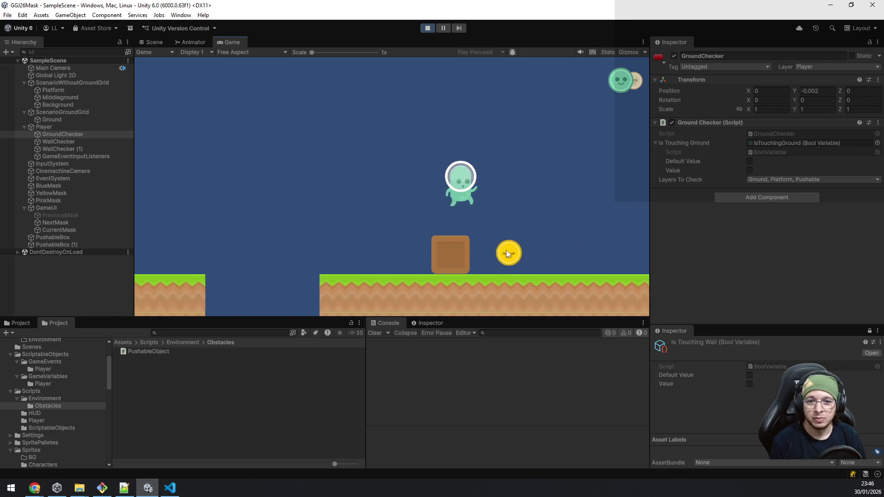
Push the box right into the pit and jump onto it.
{"action": "key", "text": "a"}
{"action": "key", "text": "d"}
{"action": "key", "text": "d"}
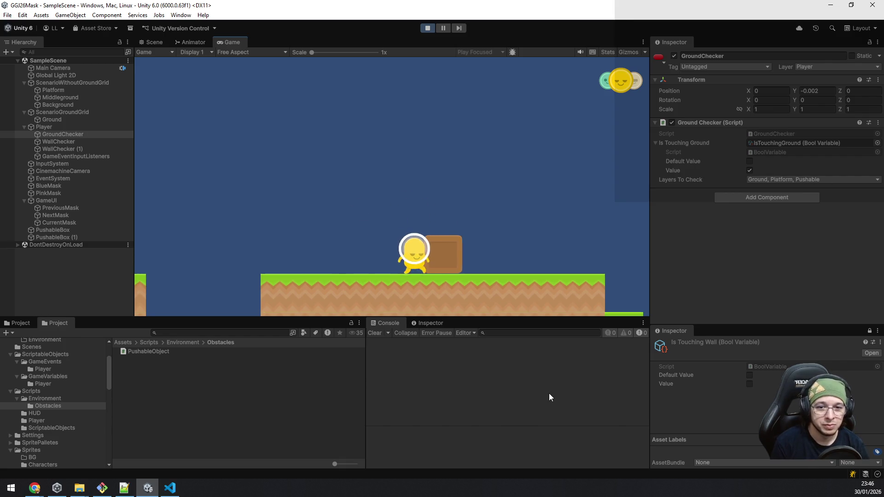
{"action": "key", "text": "d"}
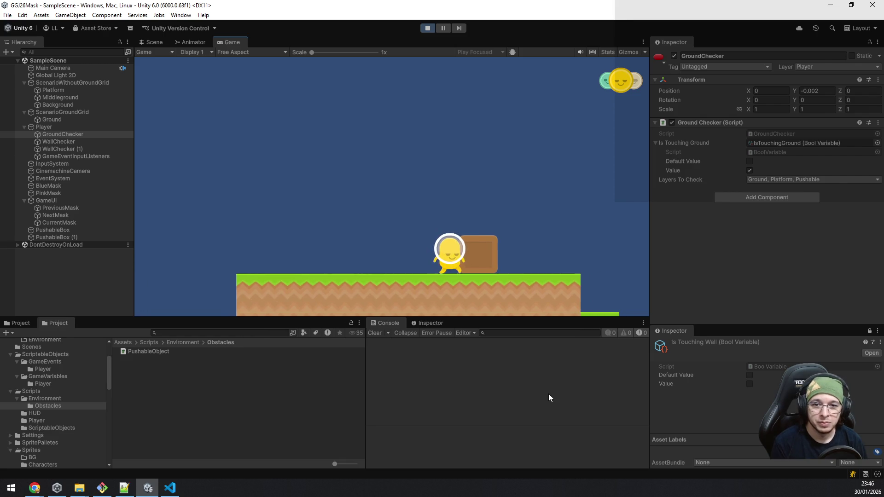
{"action": "key", "text": "d"}
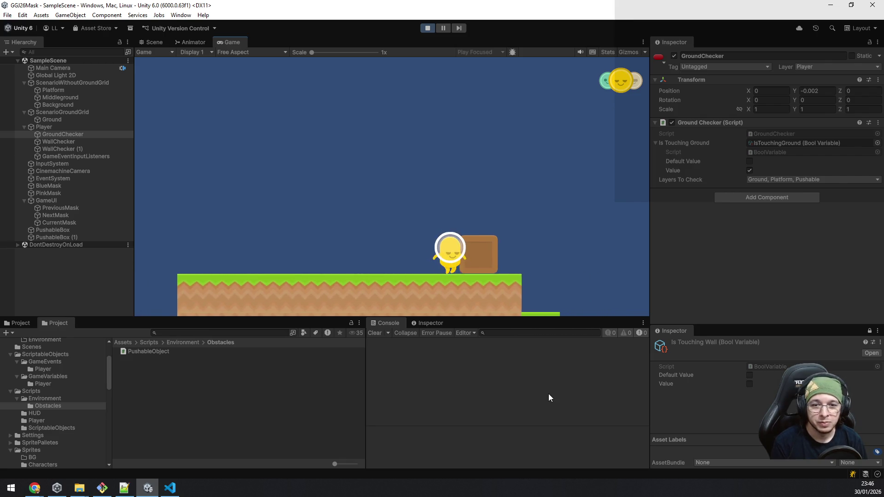
{"action": "key", "text": "d"}
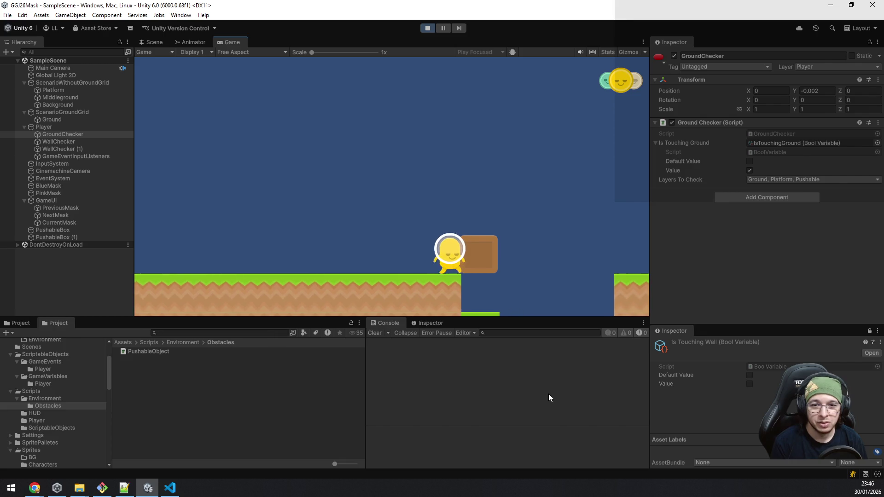
{"action": "key", "text": "d"}
{"action": "key", "text": "space"}
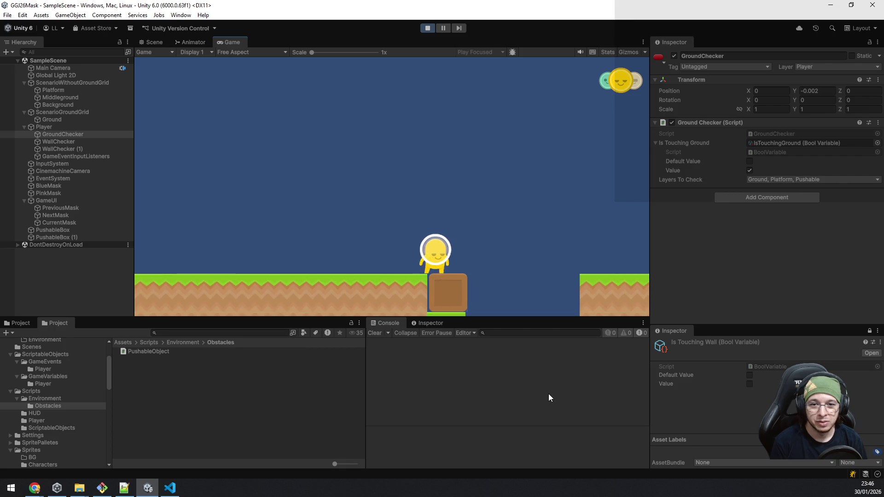
Switch to the green mask, leap across the pit and run right to collect the blue mask.
{"action": "key", "text": "q"}
{"action": "key", "text": "a"}
{"action": "key", "text": "d"}
{"action": "key", "text": "space"}
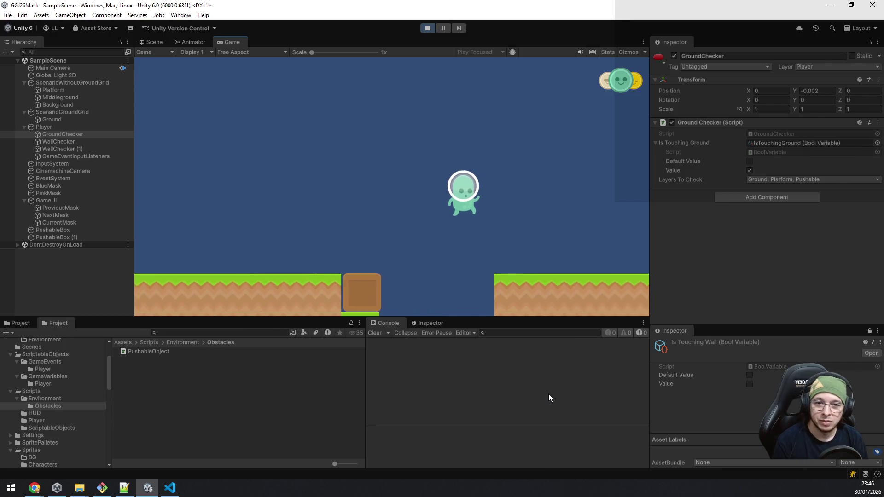
{"action": "key", "text": "d"}
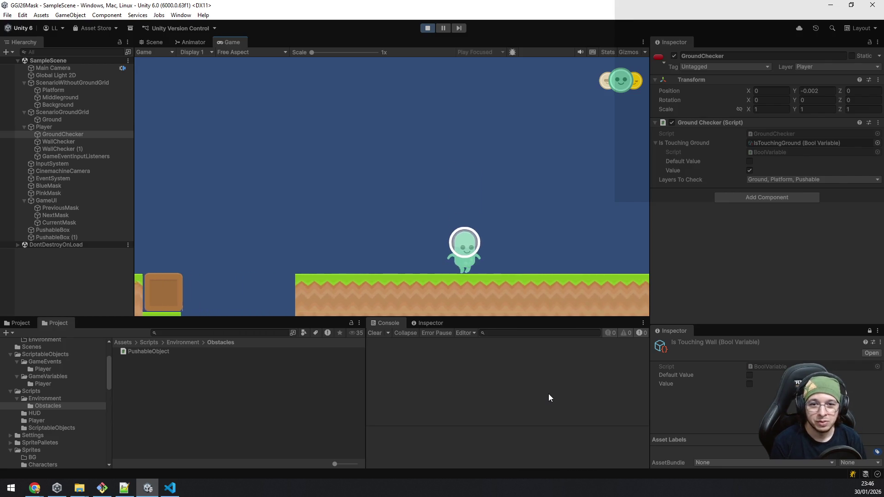
{"action": "key", "text": "d"}
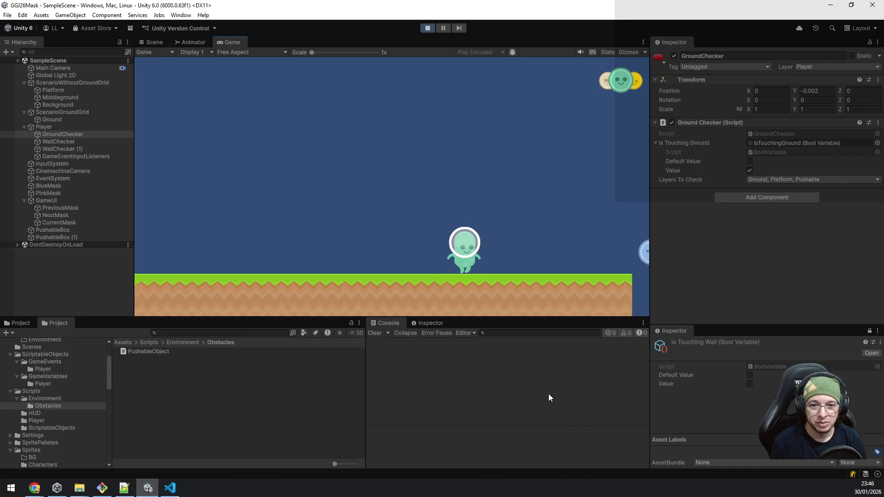
{"action": "key", "text": "d"}
Run back left over the filled pit and gaps to the starting box.
{"action": "key", "text": "a"}
{"action": "key", "text": "space"}
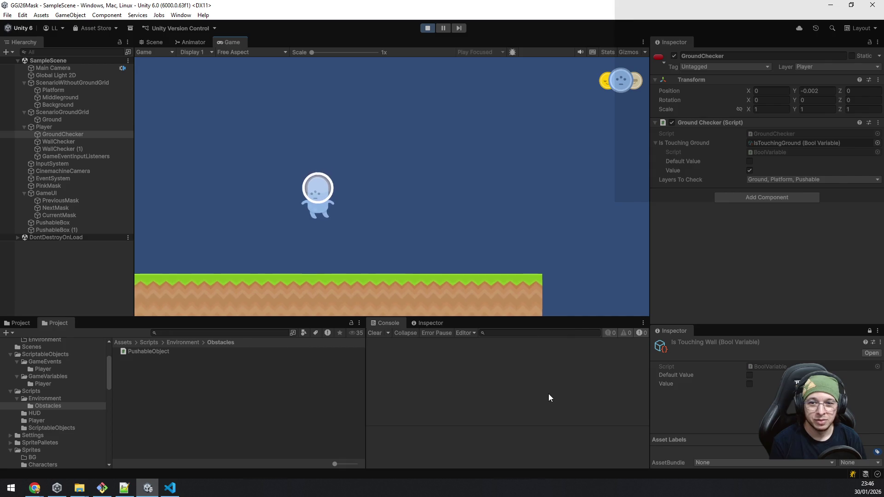
{"action": "key", "text": "a"}
{"action": "key", "text": "a"}
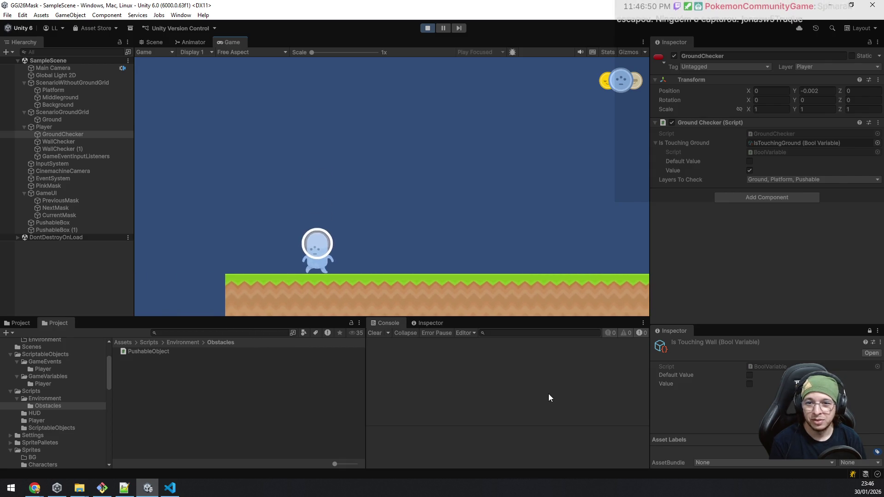
{"action": "key", "text": "space"}
{"action": "key", "text": "a"}
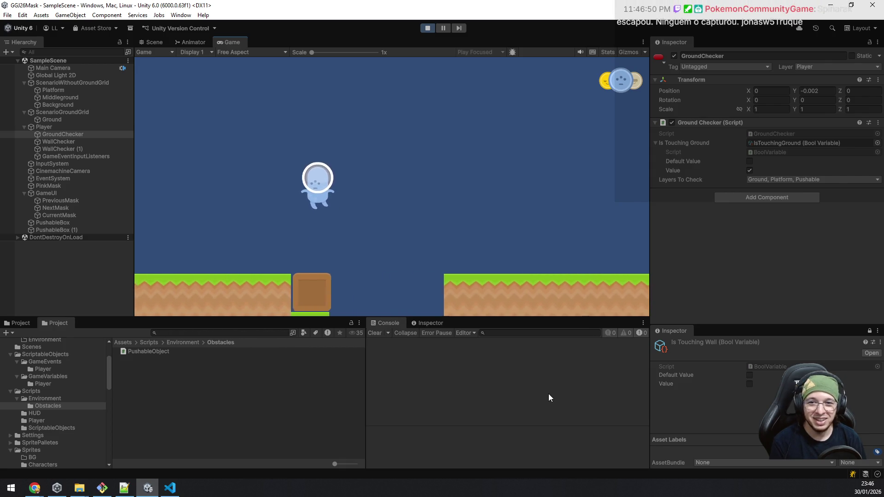
{"action": "key", "text": "a"}
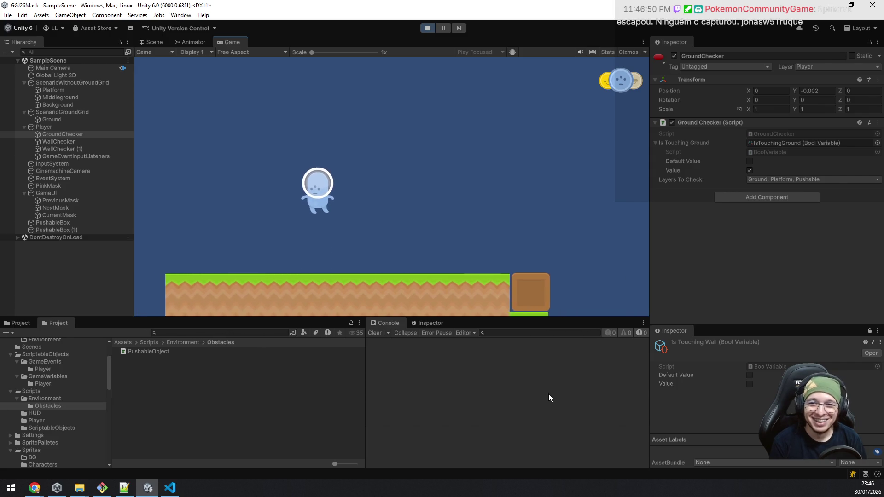
{"action": "key", "text": "a"}
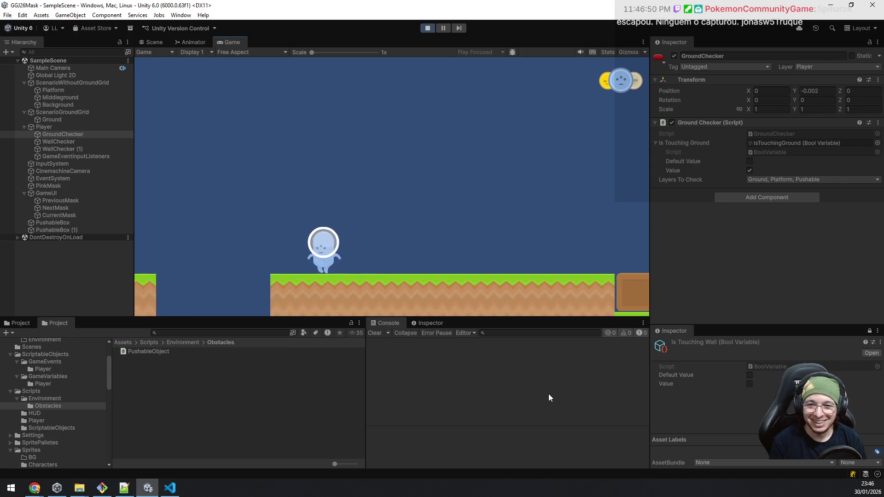
{"action": "key", "text": "space"}
{"action": "key", "text": "a"}
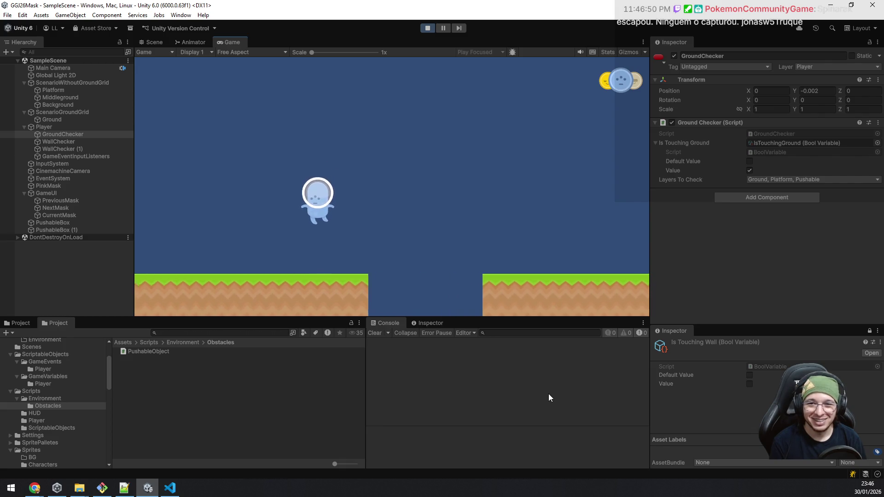
{"action": "key", "text": "a"}
{"action": "key", "text": "space"}
{"action": "key", "text": "a"}
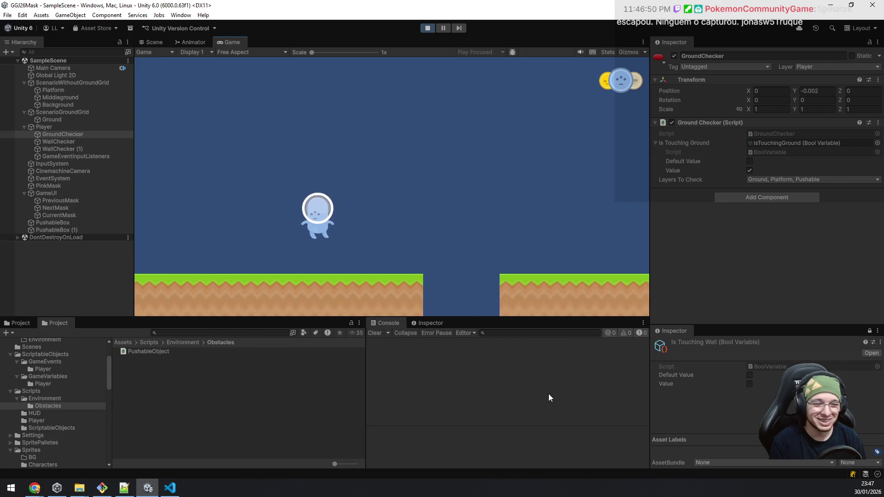
{"action": "key", "text": "a"}
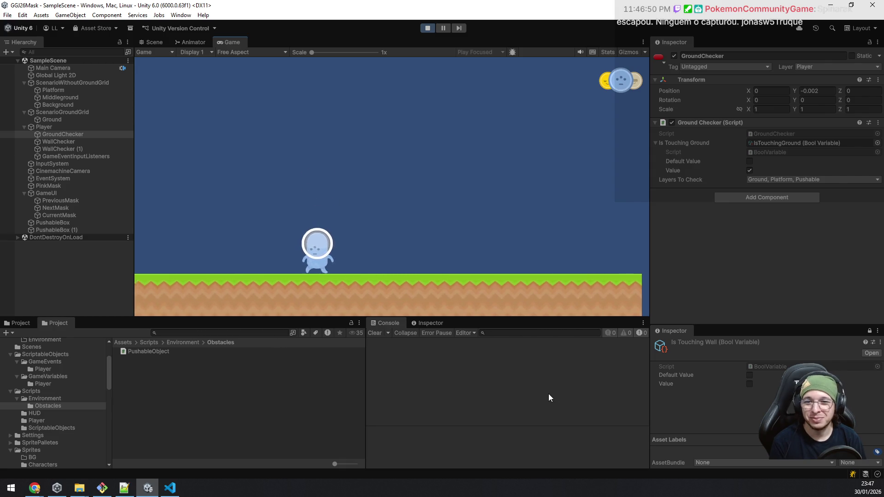
Switch to the yellow mask and push the starting box left against the wall.
{"action": "key", "text": "a"}
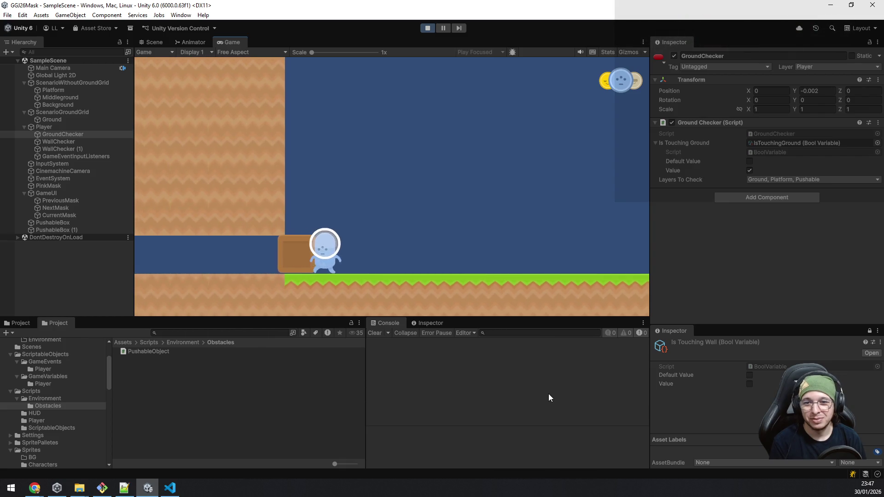
{"action": "key", "text": "q"}
{"action": "key", "text": "space"}
{"action": "key", "text": "a"}
{"action": "key", "text": "d"}
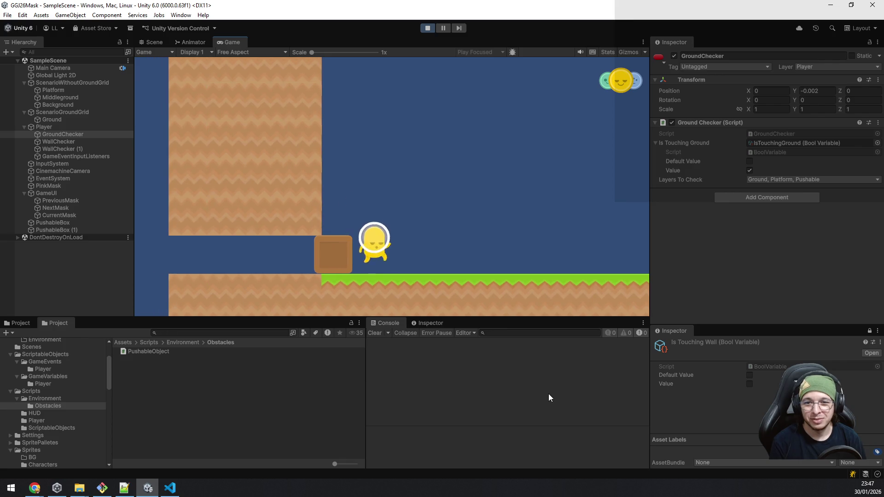
{"action": "key", "text": "a"}
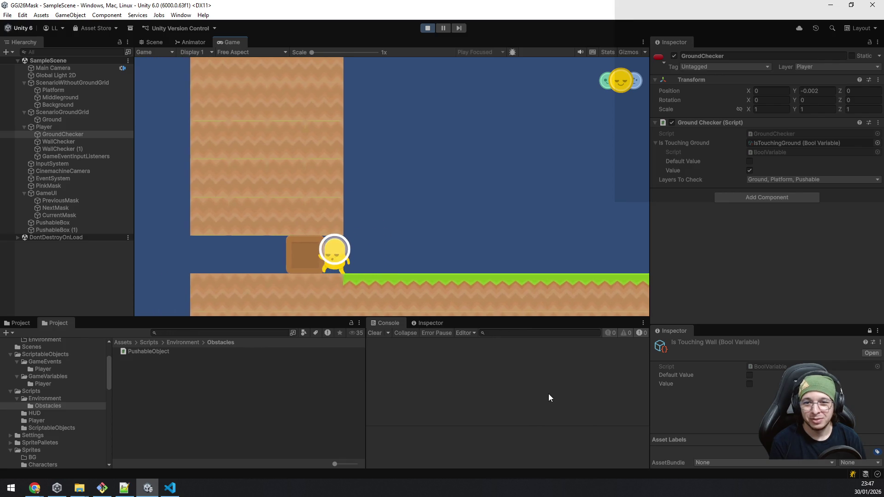
{"action": "key", "text": "d"}
{"action": "key", "text": "a"}
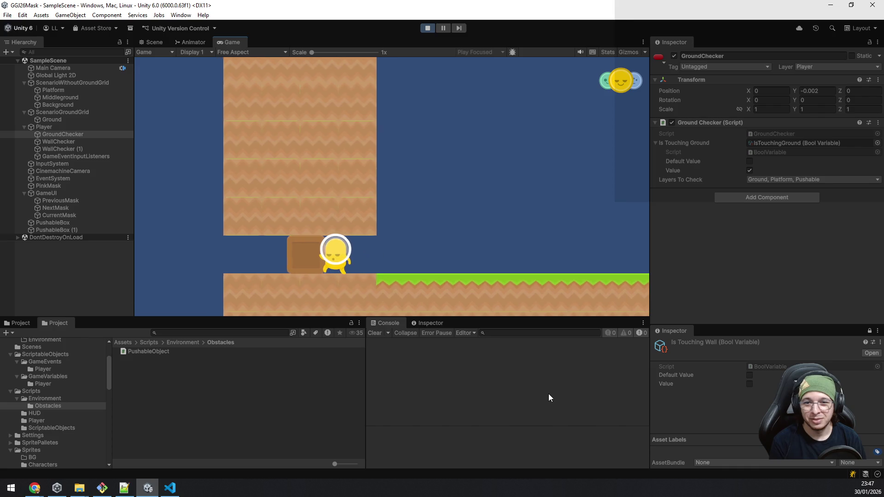
{"action": "key", "text": "a"}
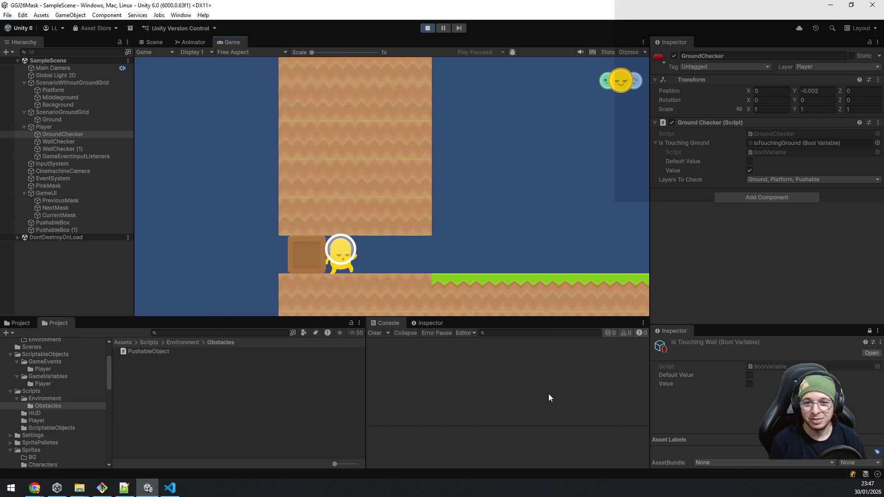
{"action": "key", "text": "d"}
{"action": "key", "text": "d"}
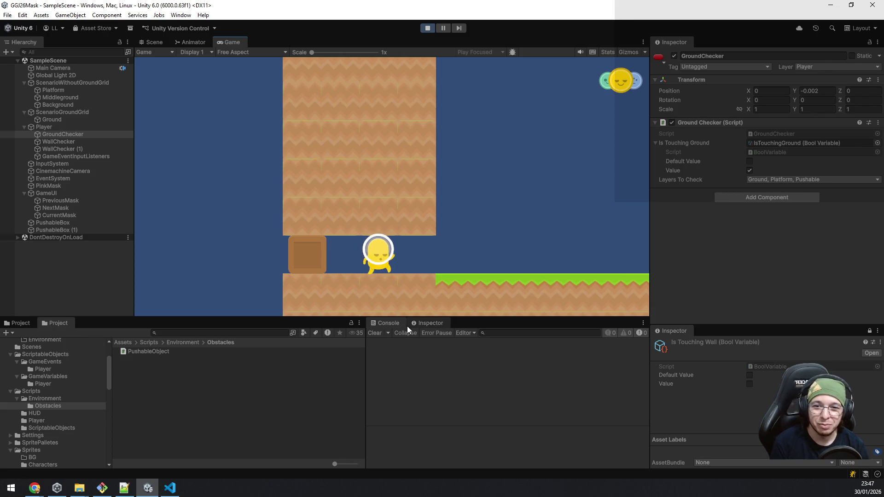
Switch to the blue mask, walk briefly, then stop the playtest.
{"action": "key", "text": "e"}
{"action": "key", "text": "d"}
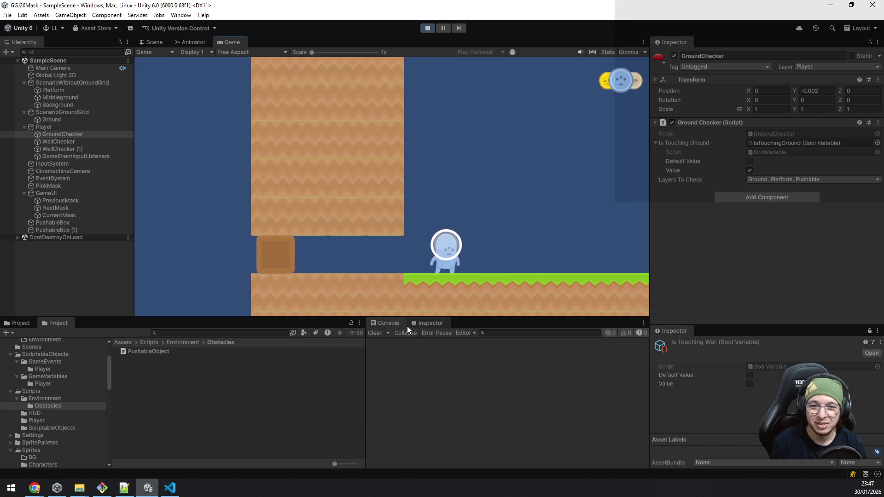
{"action": "key", "text": "a"}
{"action": "left_click", "coordinate": [427, 28]}
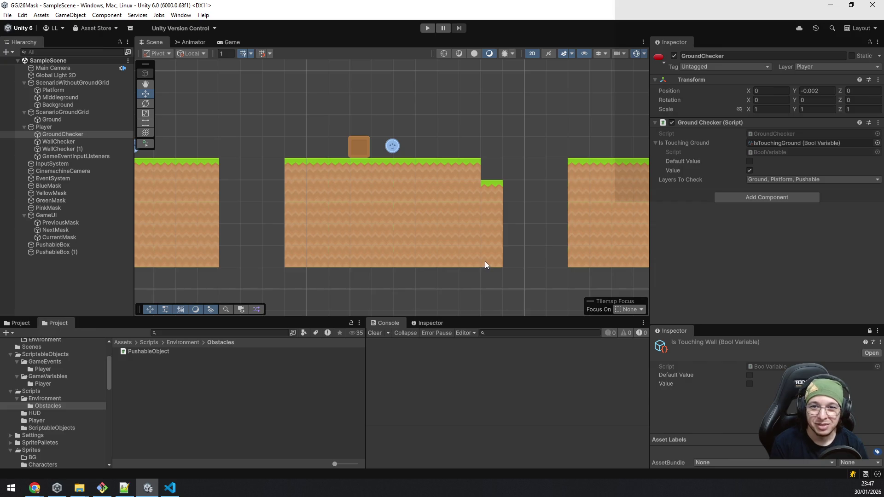
Erase the Middleground tile row under the starting box.
{"action": "scroll", "coordinate": [483, 251], "scroll_direction": "down", "scroll_amount": 6}
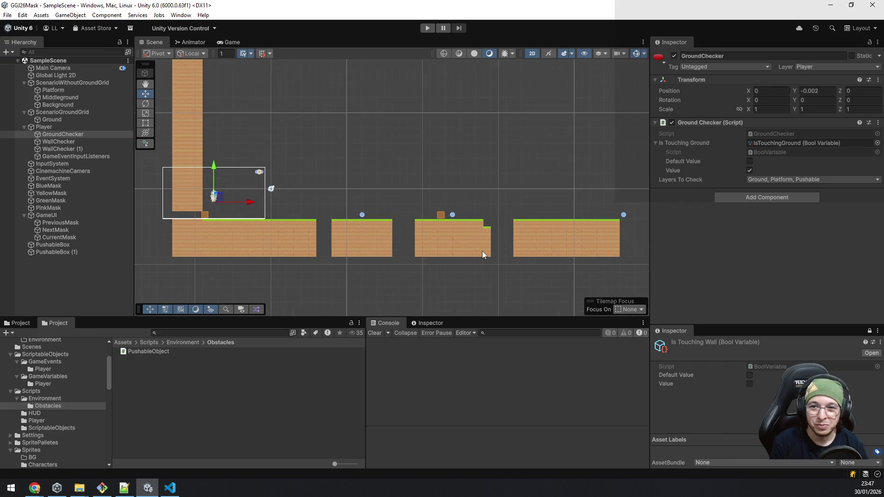
{"action": "scroll", "coordinate": [467, 233], "scroll_direction": "up", "scroll_amount": 10}
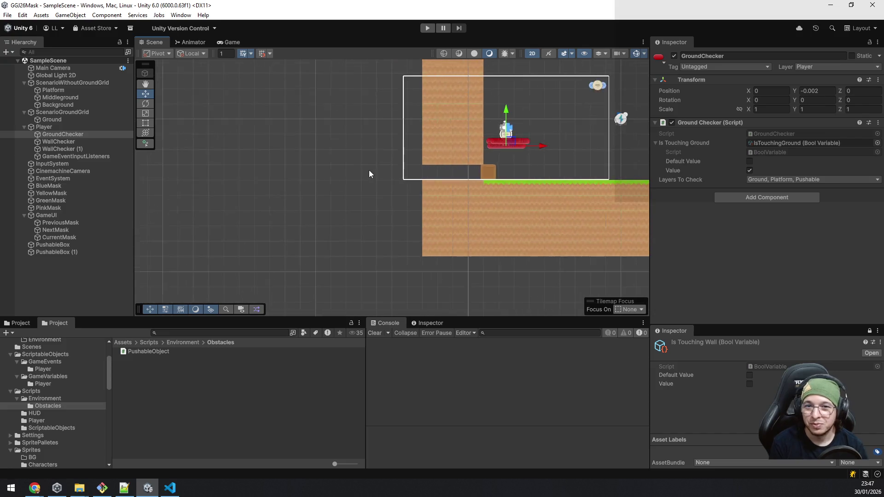
{"action": "left_click_drag", "start_coordinate": [405, 223], "coordinate": [276, 235]}
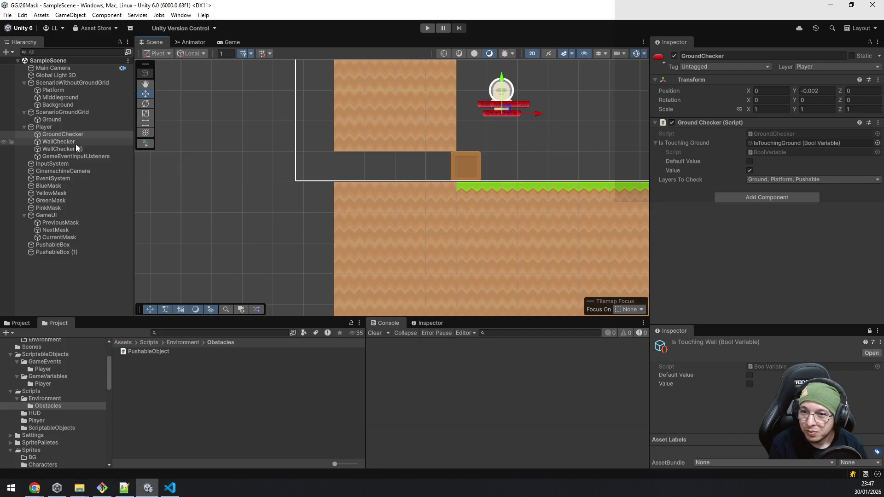
{"action": "left_click", "coordinate": [70, 119]}
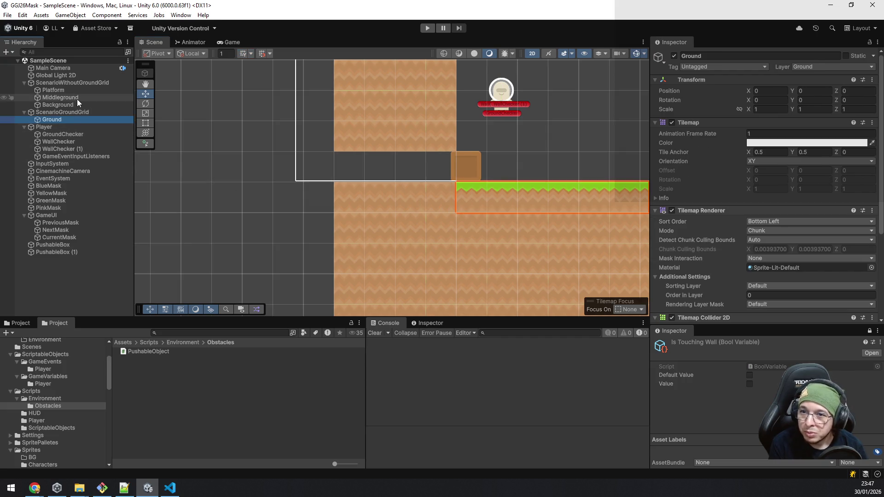
{"action": "left_click", "coordinate": [76, 99]}
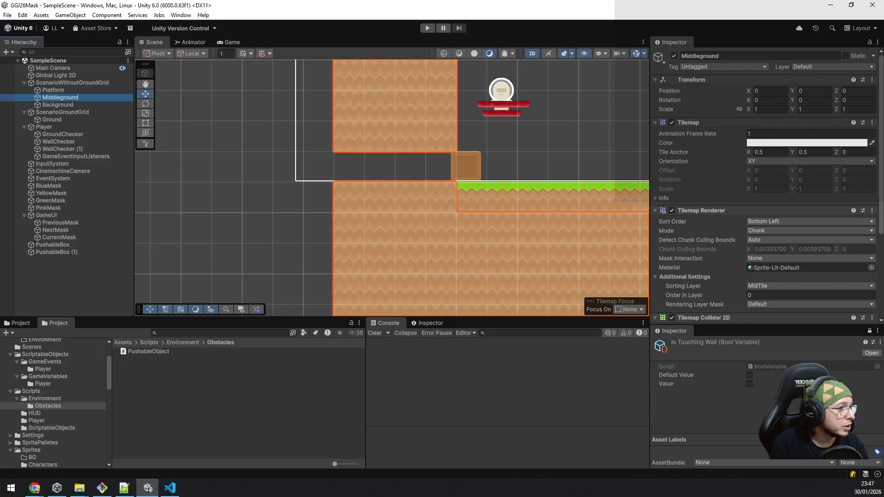
{"action": "mouse_move", "coordinate": [426, 186]}
{"action": "left_mouse_down"}
{"action": "mouse_move", "coordinate": [435, 186]}
{"action": "mouse_move", "coordinate": [352, 186]}
{"action": "left_mouse_up"}
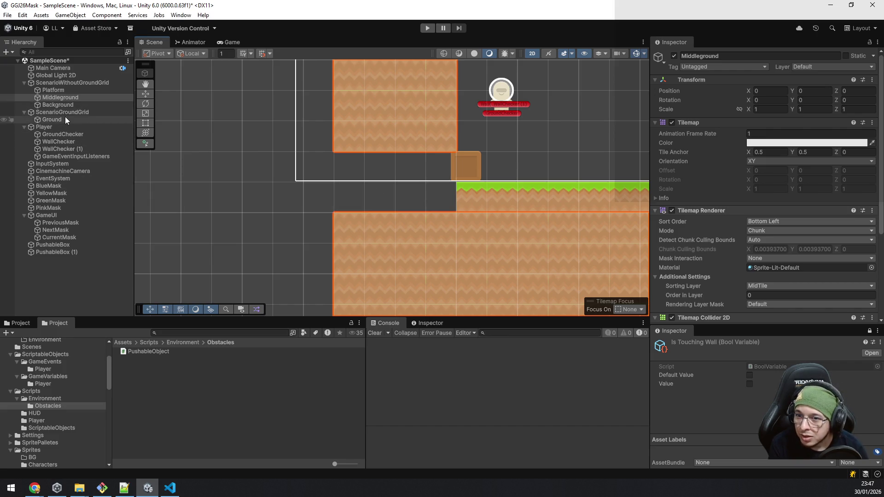
Paint Ground tiles across the emptied row so the floor extends left.
{"action": "left_click", "coordinate": [65, 118]}
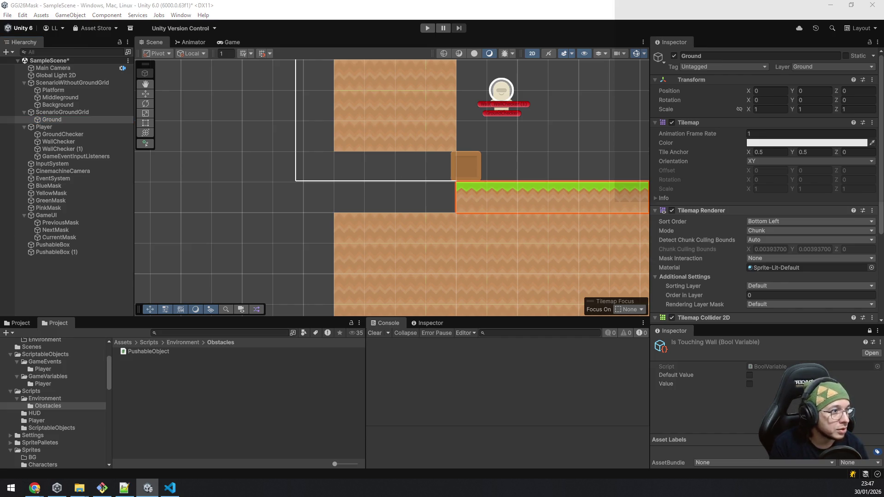
{"action": "left_click_drag", "start_coordinate": [432, 198], "coordinate": [388, 198]}
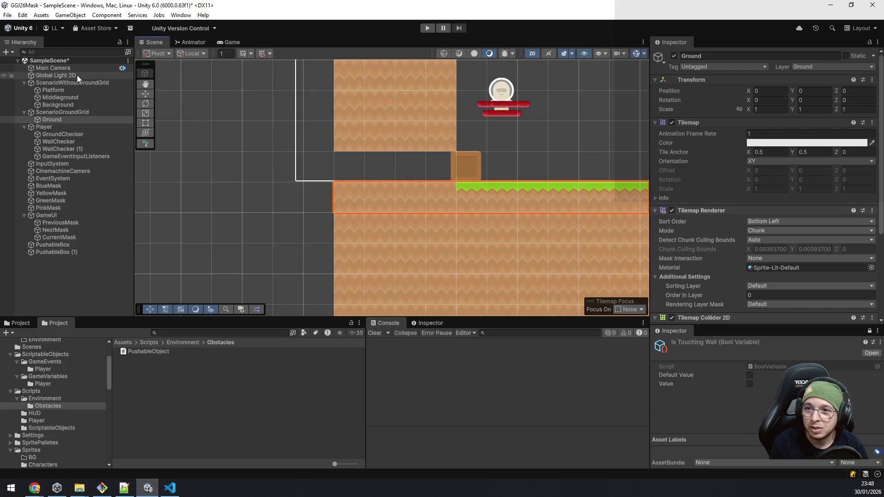
{"action": "scroll", "coordinate": [485, 134], "scroll_direction": "up", "scroll_amount": 5}
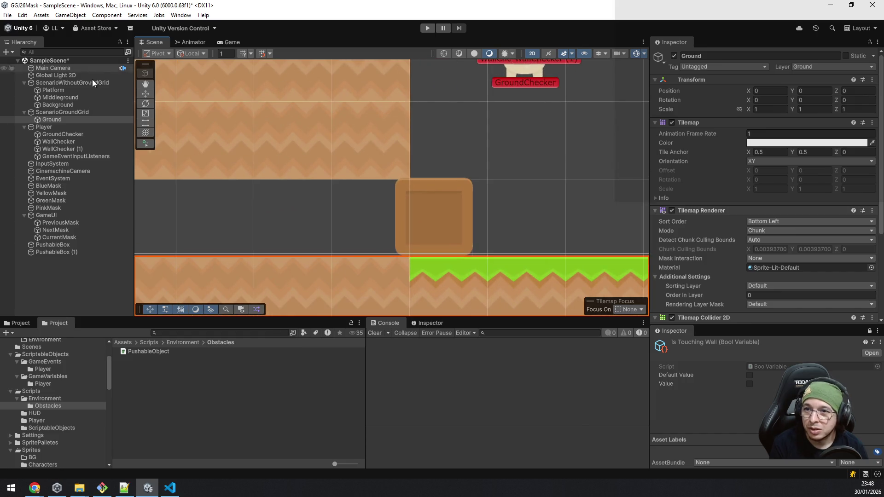
Nudge PushableBox down with the Move tool to Y -3.492 so it rests on the ground.
{"action": "left_click", "coordinate": [78, 245]}
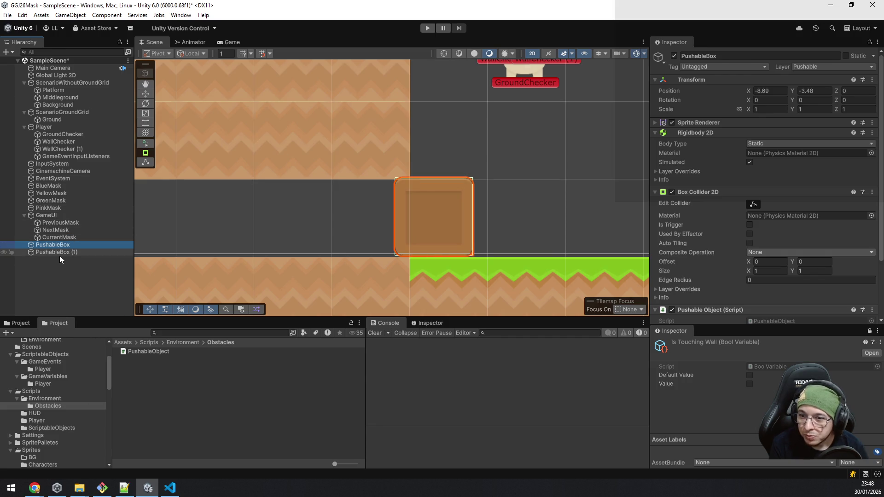
{"action": "left_click", "coordinate": [146, 96]}
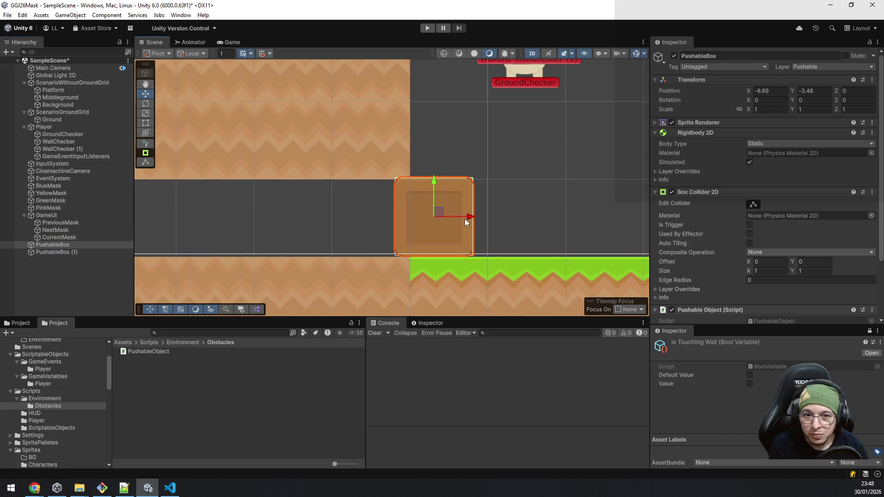
{"action": "left_click_drag", "start_coordinate": [436, 181], "coordinate": [435, 184]}
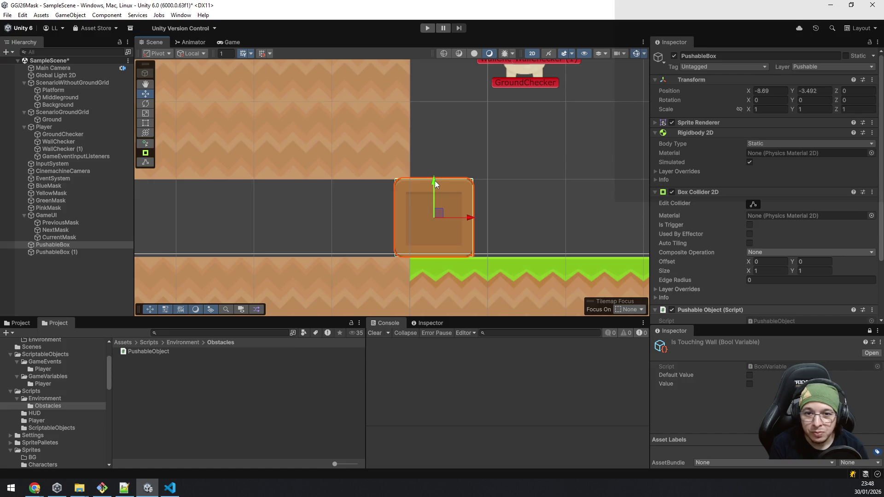
{"action": "scroll", "coordinate": [485, 219], "scroll_direction": "down", "scroll_amount": 5}
{"action": "left_click_drag", "start_coordinate": [558, 228], "coordinate": [419, 200]}
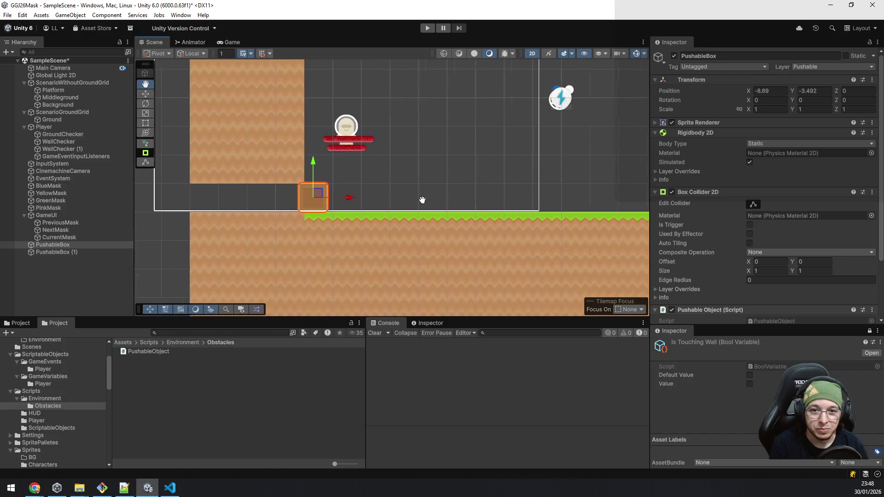
{"action": "scroll", "coordinate": [419, 200], "scroll_direction": "down", "scroll_amount": 4}
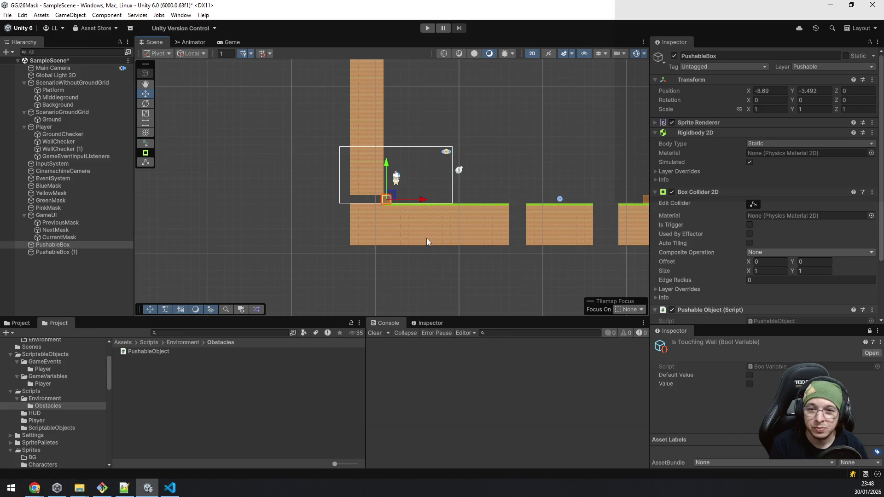
{"action": "scroll", "coordinate": [427, 238], "scroll_direction": "up", "scroll_amount": 2}
{"action": "left_click_drag", "start_coordinate": [312, 210], "coordinate": [465, 241]}
{"action": "scroll", "coordinate": [463, 242], "scroll_direction": "up", "scroll_amount": 2}
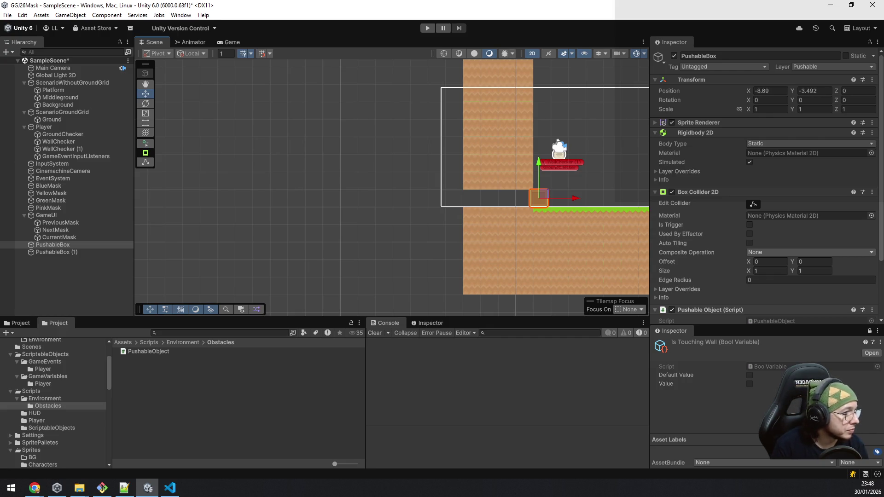
{"action": "scroll", "coordinate": [539, 248], "scroll_direction": "up", "scroll_amount": 2}
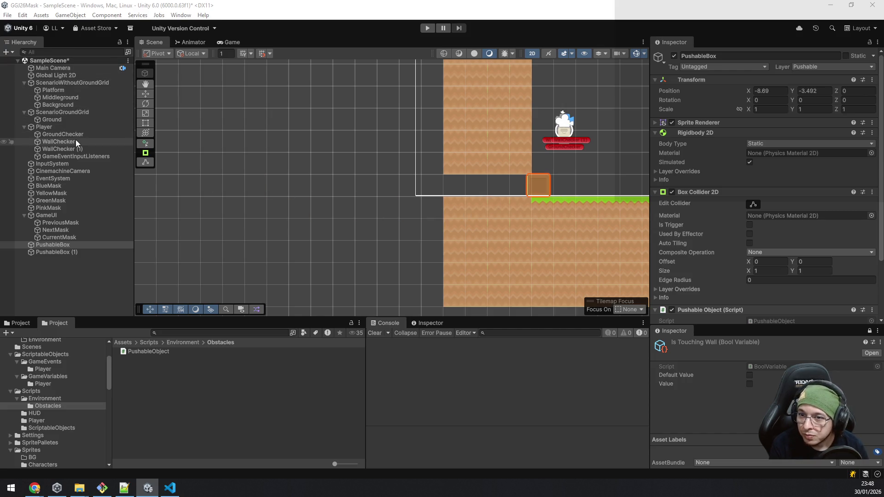
Box-fill Middleground tiles into a wide upper wall block near the level start.
{"action": "left_click", "coordinate": [73, 98]}
{"action": "mouse_move", "coordinate": [439, 227]}
{"action": "left_mouse_down"}
{"action": "mouse_move", "coordinate": [392, 292]}
{"action": "mouse_move", "coordinate": [284, 287]}
{"action": "left_mouse_up"}
{"action": "scroll", "coordinate": [358, 179], "scroll_direction": "down", "scroll_amount": 2}
{"action": "mouse_move", "coordinate": [407, 167]}
{"action": "left_mouse_down"}
{"action": "mouse_move", "coordinate": [362, 118]}
{"action": "mouse_move", "coordinate": [359, 79]}
{"action": "left_mouse_up"}
{"action": "scroll", "coordinate": [358, 88], "scroll_direction": "down", "scroll_amount": 2}
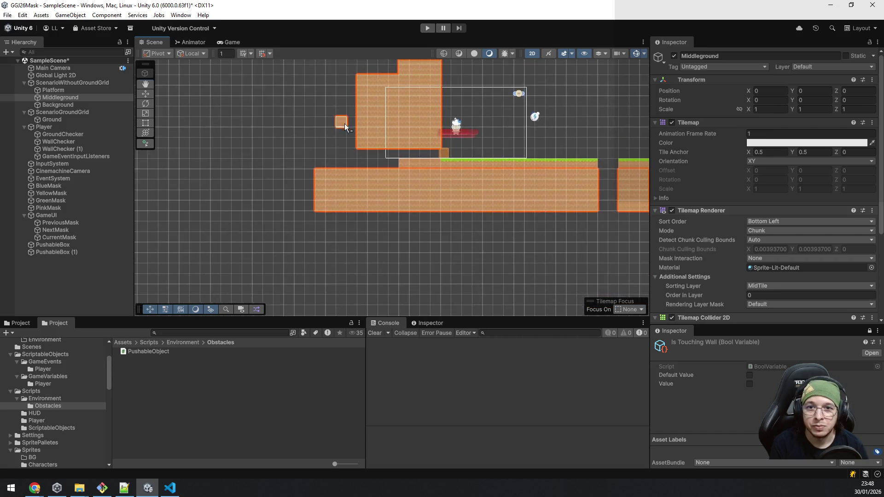
{"action": "left_click_drag", "start_coordinate": [343, 126], "coordinate": [384, 267]}
{"action": "scroll", "coordinate": [390, 87], "scroll_direction": "down", "scroll_amount": 3}
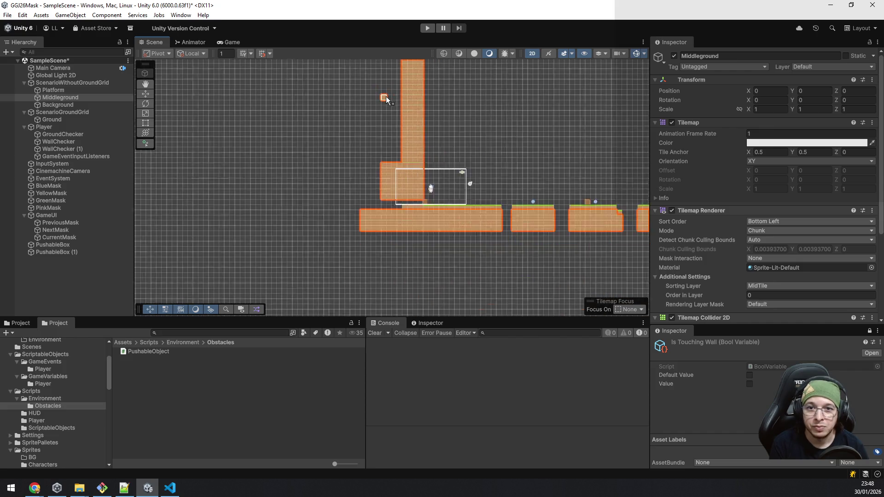
{"action": "left_click_drag", "start_coordinate": [375, 142], "coordinate": [353, 214]}
{"action": "scroll", "coordinate": [352, 214], "scroll_direction": "down", "scroll_amount": 1}
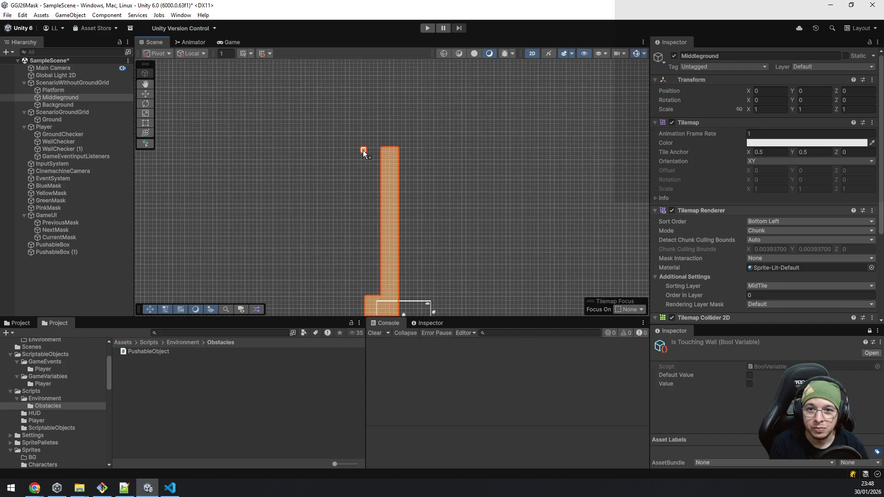
{"action": "mouse_move", "coordinate": [378, 149]}
{"action": "left_mouse_down"}
{"action": "mouse_move", "coordinate": [316, 299]}
{"action": "mouse_move", "coordinate": [342, 73]}
{"action": "left_mouse_up"}
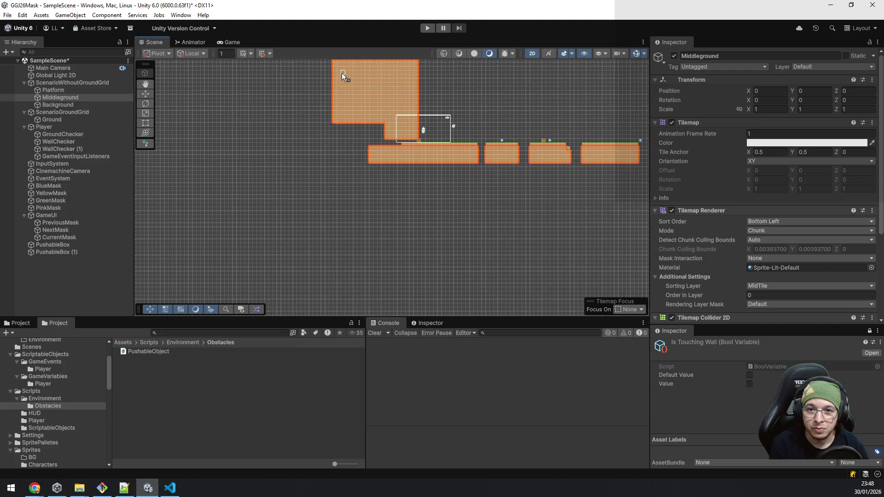
{"action": "left_click_drag", "start_coordinate": [382, 136], "coordinate": [335, 120]}
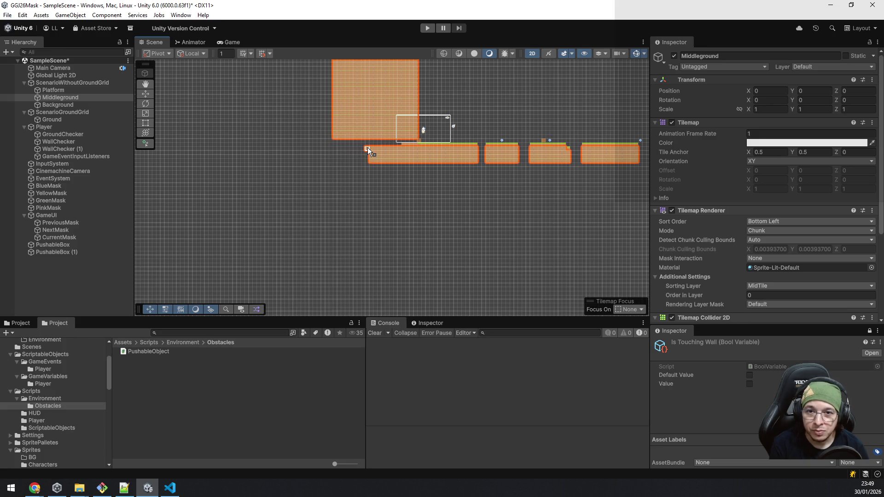
Extend the lower Middleground block further to the left.
{"action": "scroll", "coordinate": [363, 152], "scroll_direction": "up", "scroll_amount": 1}
{"action": "scroll", "coordinate": [364, 153], "scroll_direction": "up", "scroll_amount": 2}
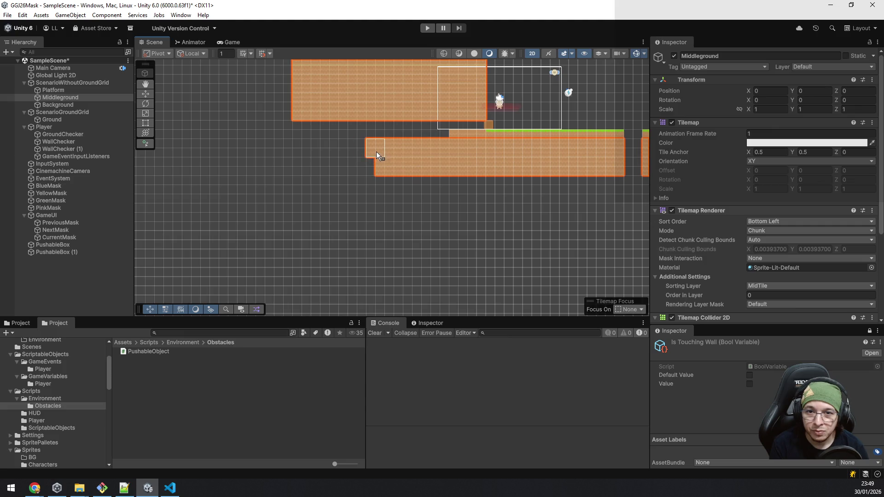
{"action": "left_click_drag", "start_coordinate": [350, 168], "coordinate": [294, 166]}
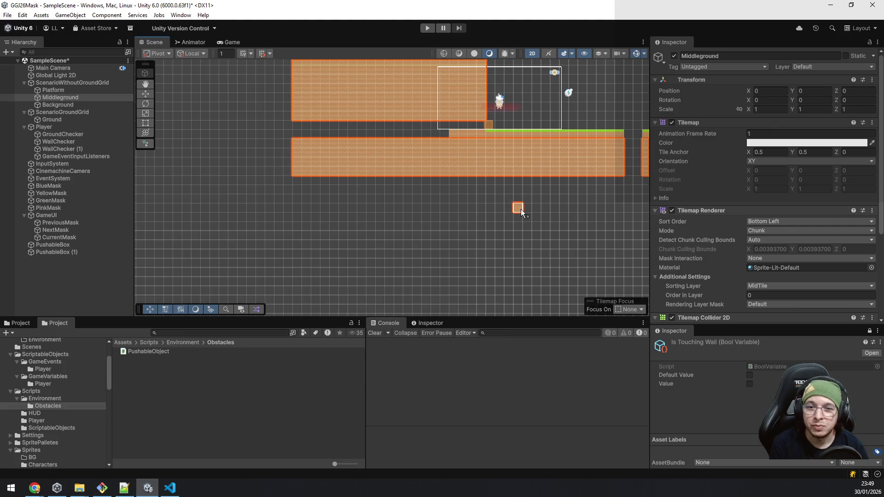
{"action": "scroll", "coordinate": [457, 153], "scroll_direction": "up", "scroll_amount": 2}
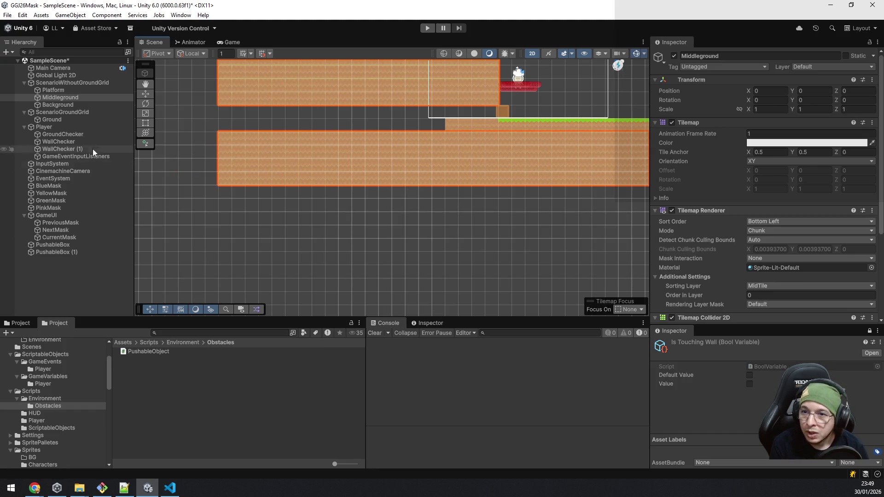
{"action": "left_click", "coordinate": [69, 118]}
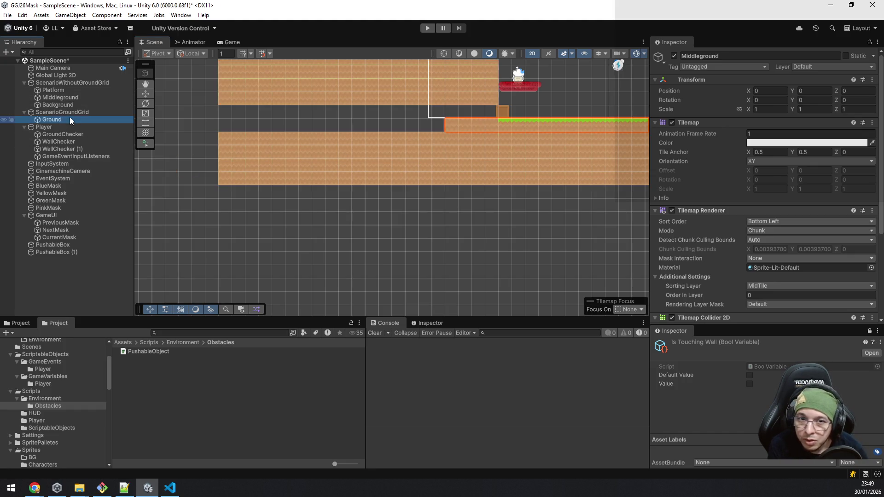
Paint a grassy Ground strip extending left, undoing the tiles that overshot.
{"action": "left_click_drag", "start_coordinate": [435, 126], "coordinate": [228, 126]}
{"action": "scroll", "coordinate": [344, 167], "scroll_direction": "down", "scroll_amount": 1}
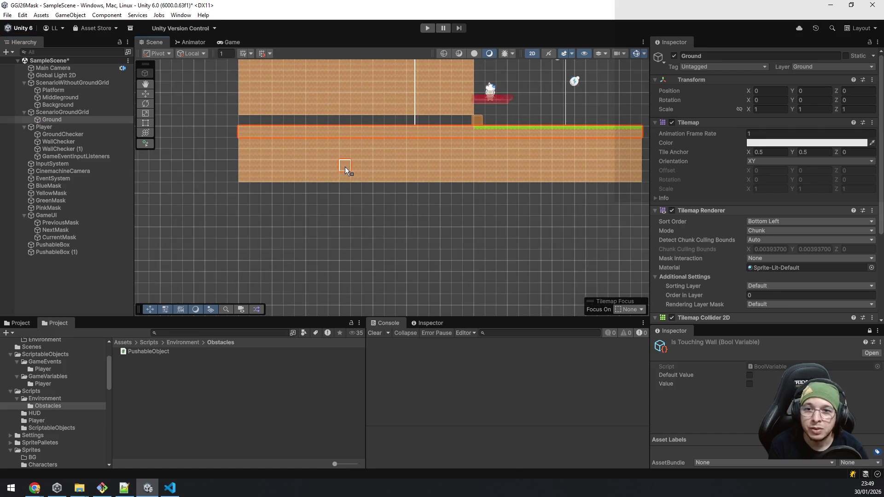
{"action": "left_click_drag", "start_coordinate": [210, 185], "coordinate": [347, 268]}
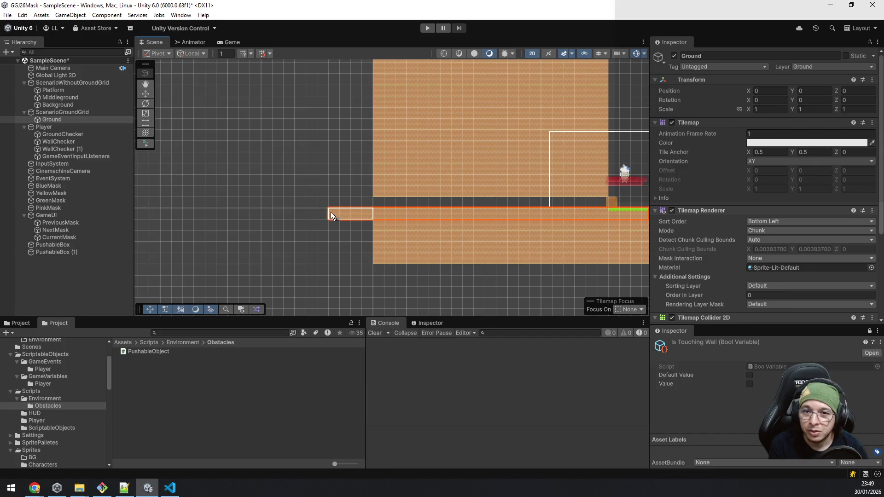
{"action": "key", "text": "ctrl+z"}
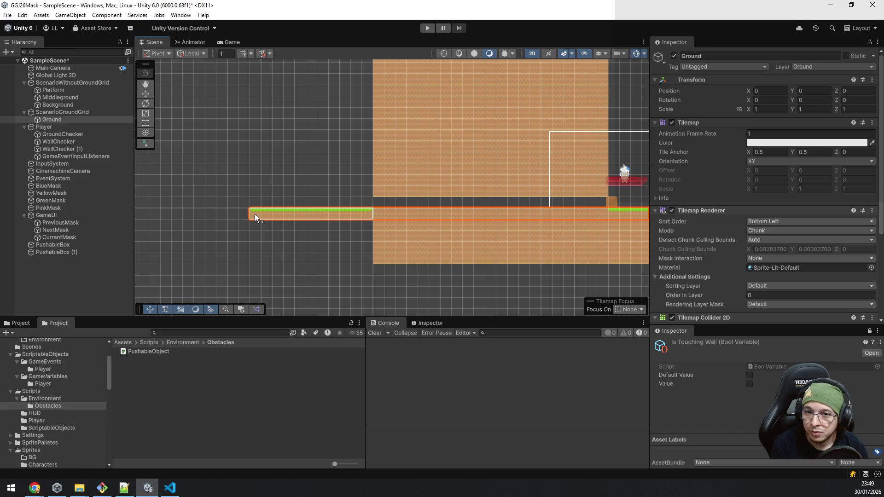
{"action": "left_click_drag", "start_coordinate": [255, 214], "coordinate": [255, 214]}
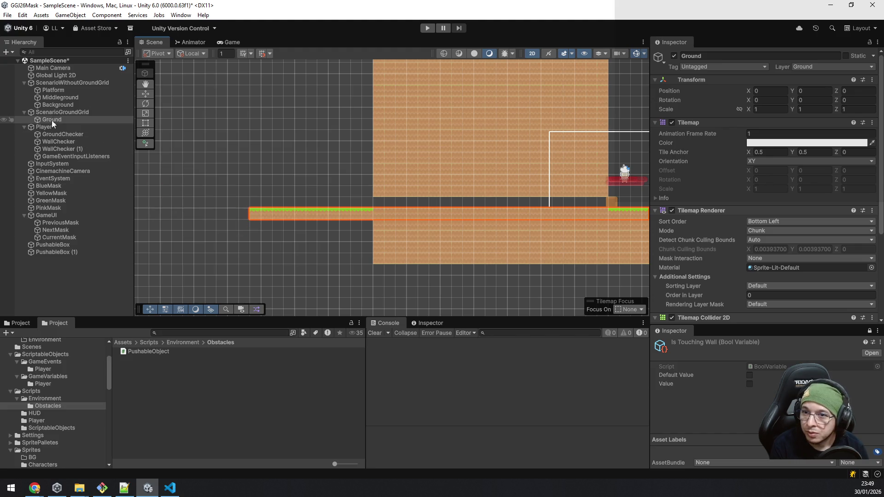
Box-fill Middleground dirt under the left platform, undoing a corner tile placed on the wrong tilemap.
{"action": "left_click", "coordinate": [57, 98]}
{"action": "mouse_move", "coordinate": [361, 225]}
{"action": "left_mouse_down"}
{"action": "mouse_move", "coordinate": [293, 261]}
{"action": "mouse_move", "coordinate": [372, 220]}
{"action": "left_mouse_up"}
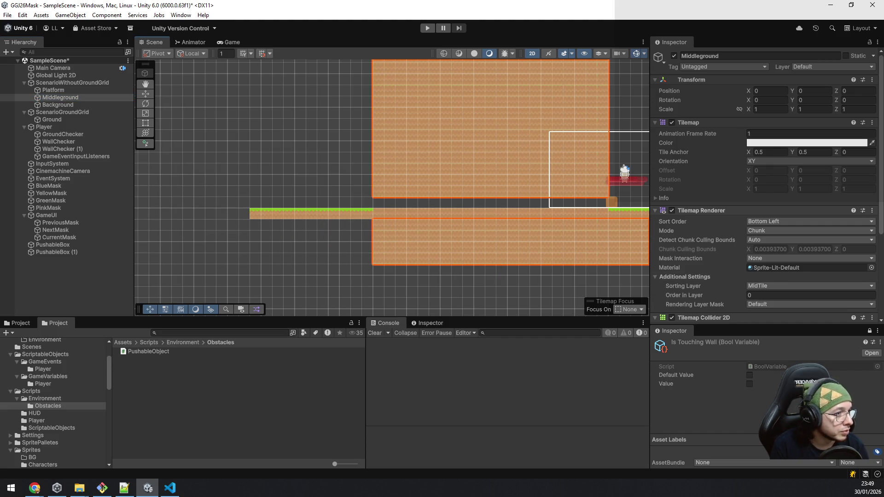
{"action": "mouse_move", "coordinate": [366, 223]}
{"action": "left_mouse_down"}
{"action": "mouse_move", "coordinate": [272, 264]}
{"action": "mouse_move", "coordinate": [251, 264]}
{"action": "left_mouse_up"}
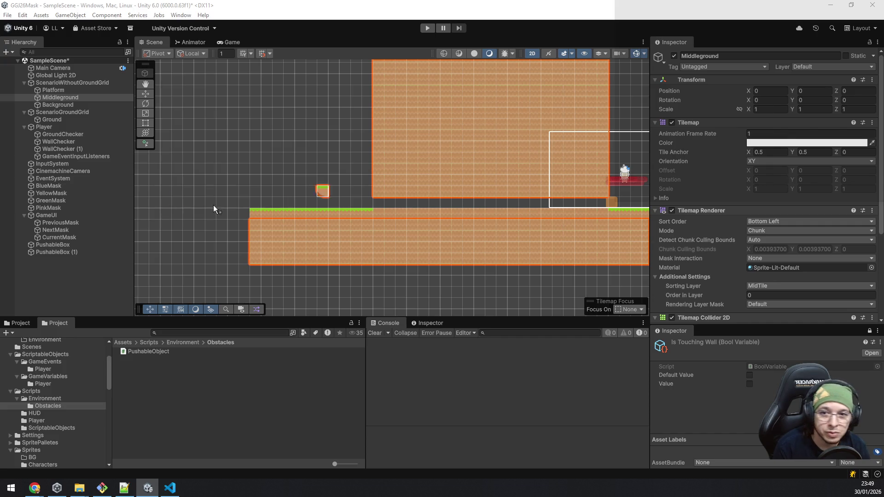
{"action": "left_click", "coordinate": [244, 213]}
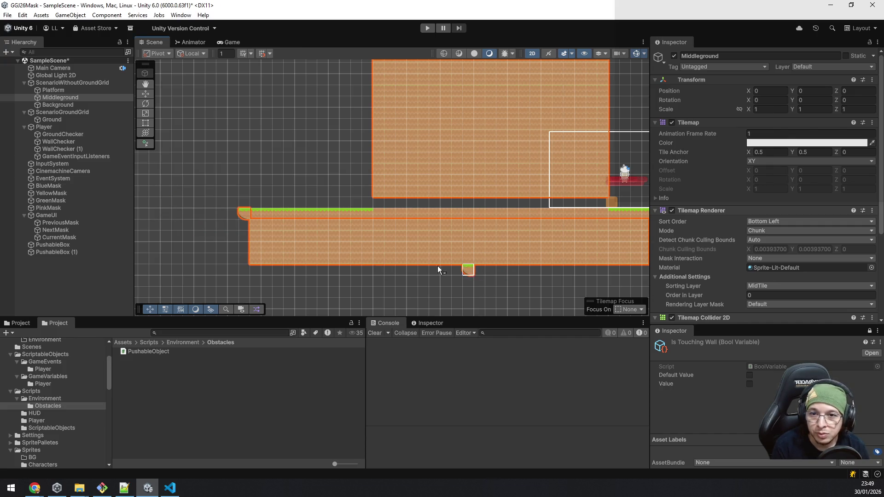
{"action": "scroll", "coordinate": [194, 249], "scroll_direction": "up", "scroll_amount": 2}
{"action": "key", "text": "ctrl+z"}
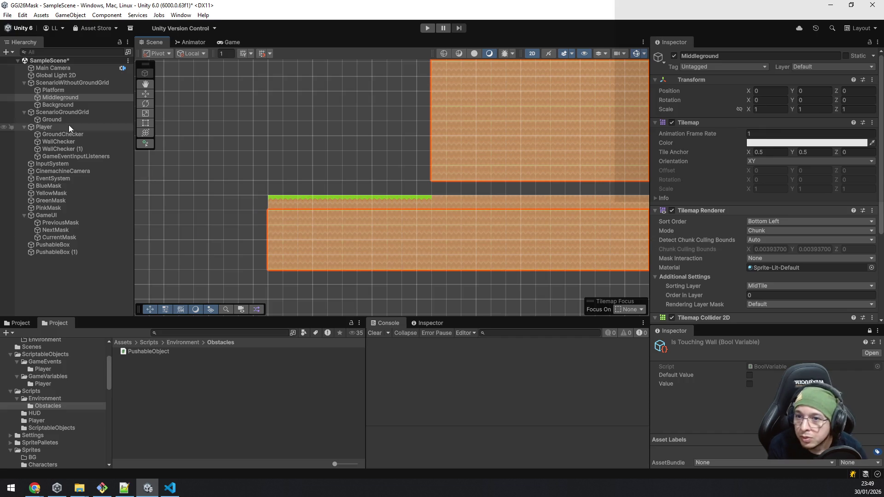
Paint the rounded corner tile on Ground at the platform's top-left and zoom out to check.
{"action": "left_click", "coordinate": [51, 119]}
{"action": "left_click", "coordinate": [254, 209]}
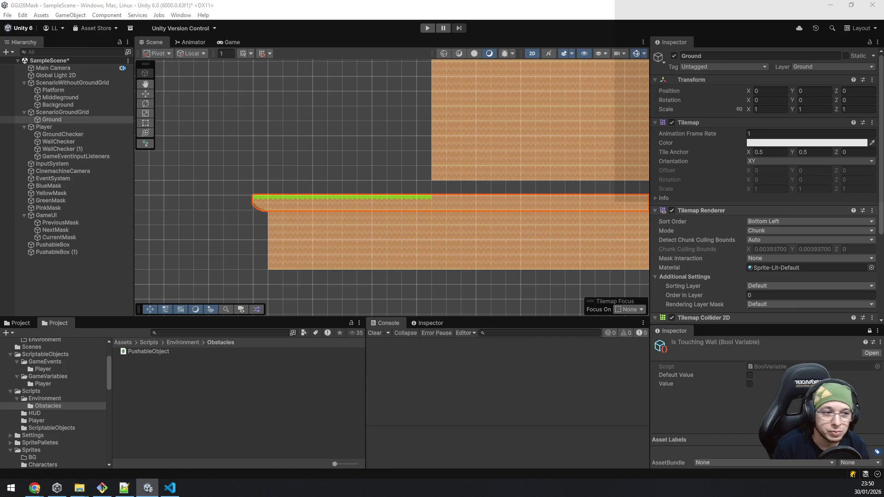
{"action": "scroll", "coordinate": [415, 236], "scroll_direction": "down", "scroll_amount": 10}
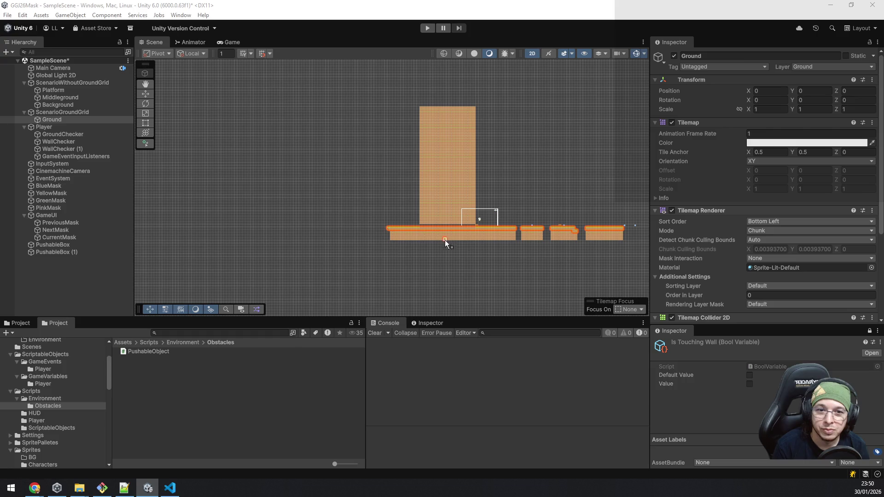
{"action": "left_click_drag", "start_coordinate": [519, 241], "coordinate": [330, 229]}
{"action": "scroll", "coordinate": [380, 238], "scroll_direction": "up", "scroll_amount": 5}
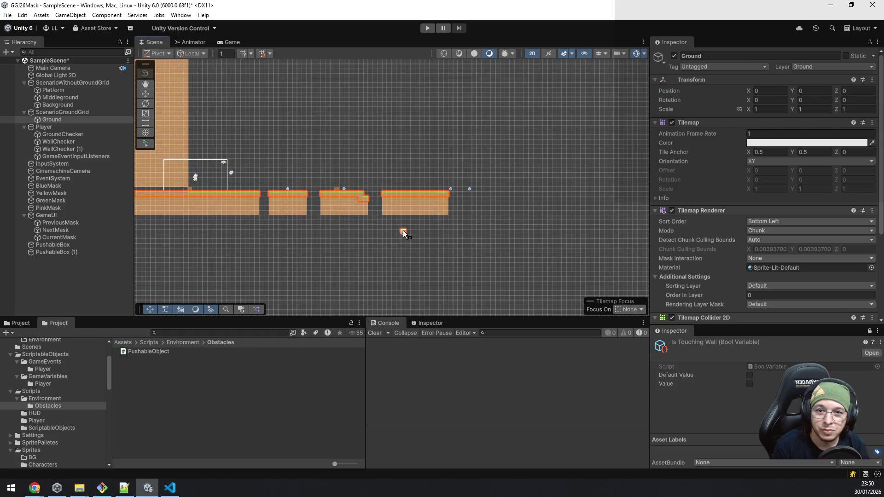
{"action": "scroll", "coordinate": [404, 233], "scroll_direction": "up", "scroll_amount": 8}
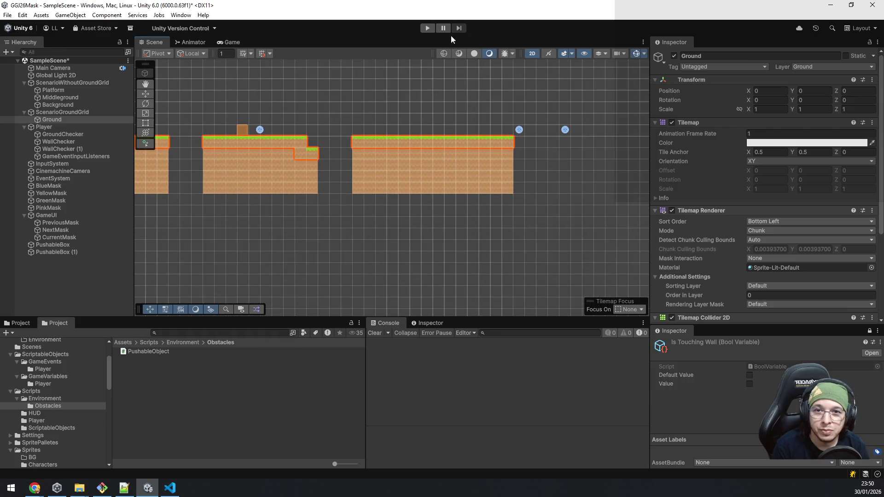
Enter Play mode and resume the game once the domain reload finishes.
{"action": "left_click", "coordinate": [427, 28]}
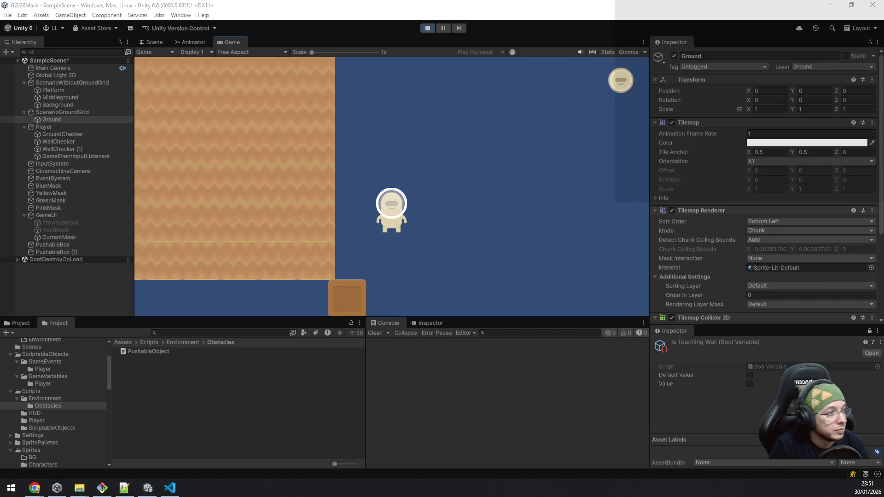
{"action": "left_click", "coordinate": [582, 187]}
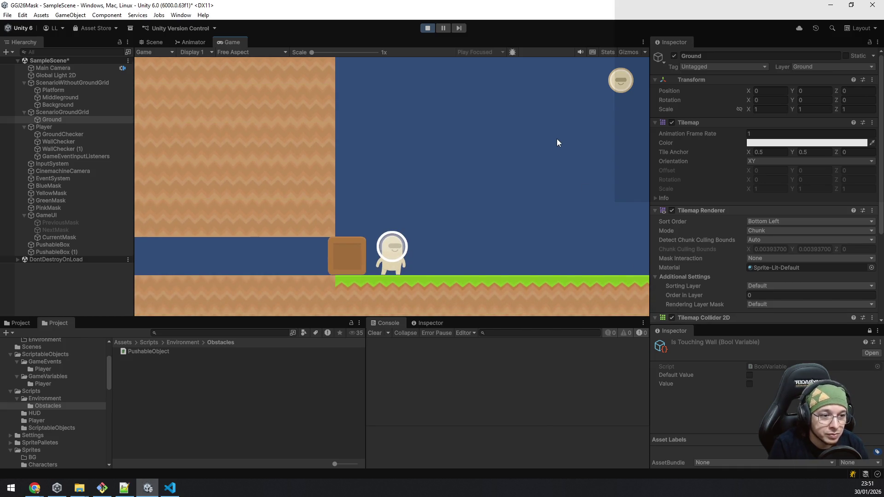
Run right, jumping the gaps, to pick up the green and yellow masks.
{"action": "key", "text": "d"}
{"action": "key", "text": "a"}
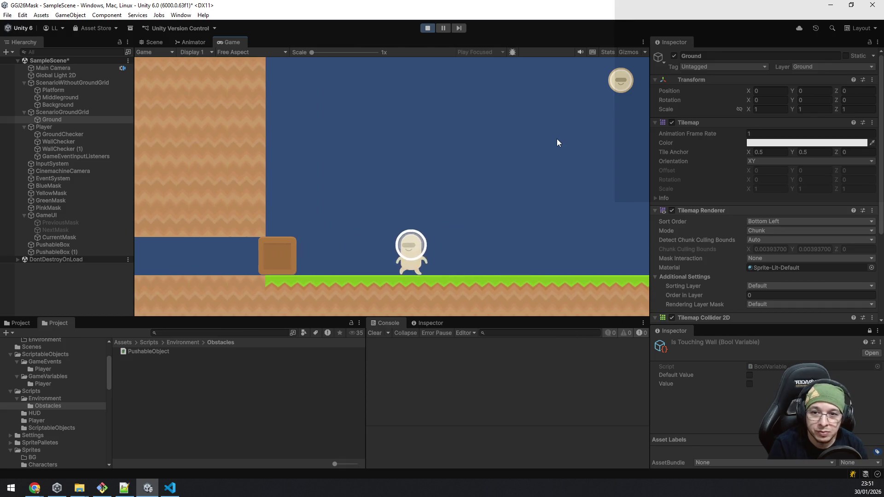
{"action": "key", "text": "d"}
{"action": "key", "text": "d"}
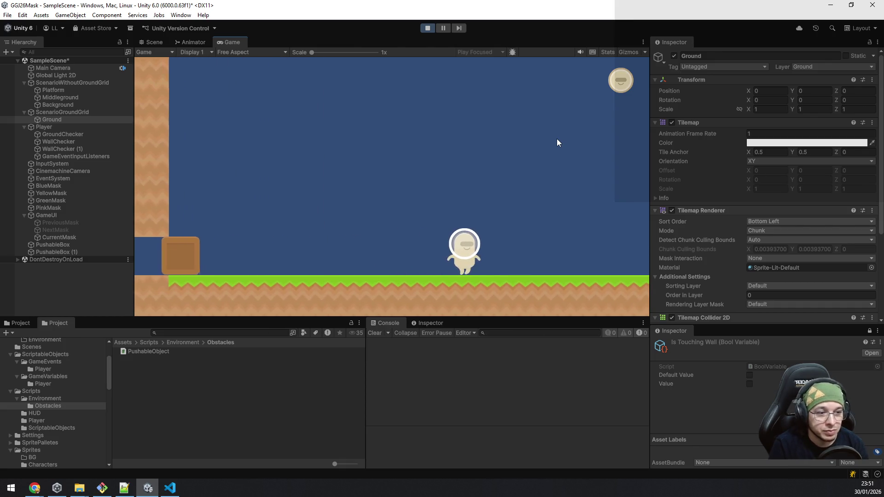
{"action": "key", "text": "space"}
{"action": "key", "text": "d"}
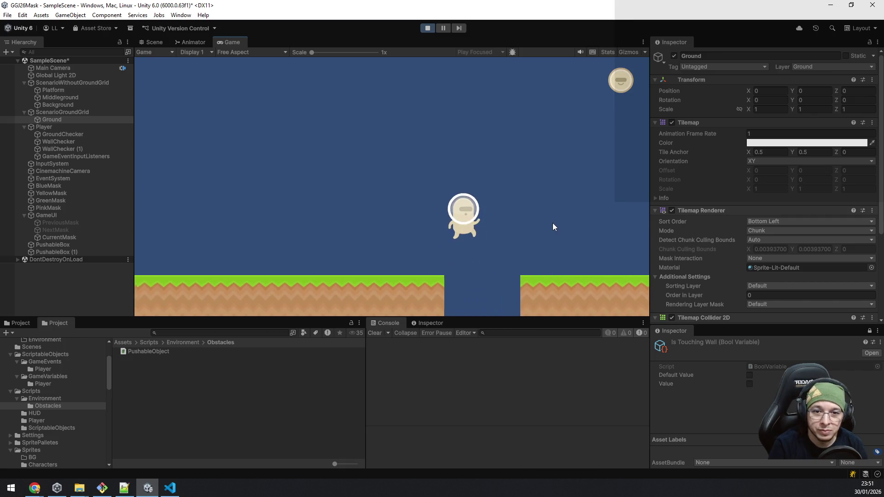
{"action": "key", "text": "d"}
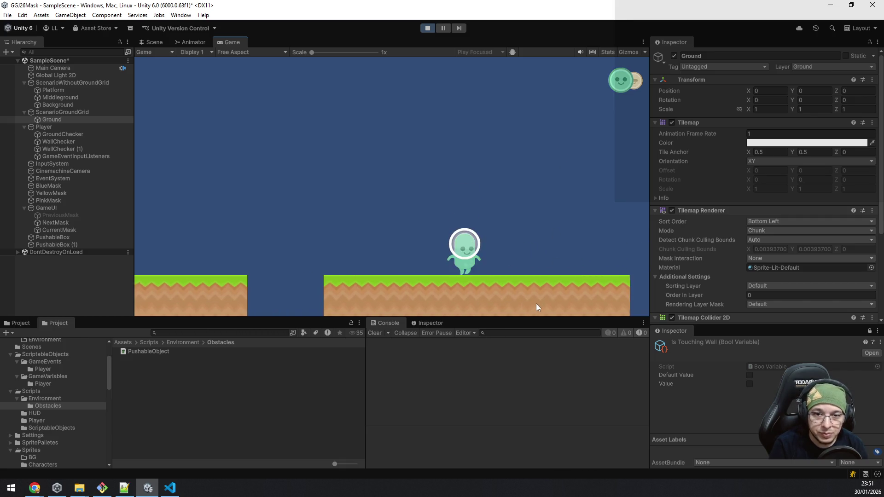
{"action": "key", "text": "d"}
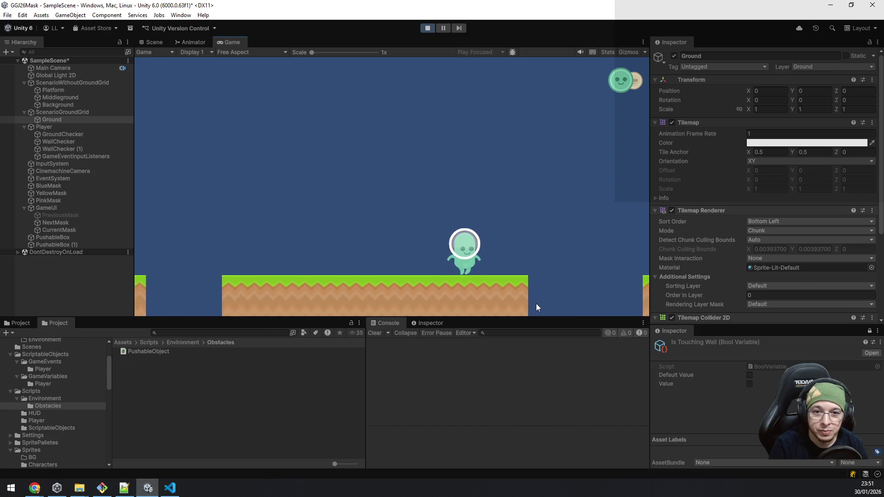
{"action": "key", "text": "space"}
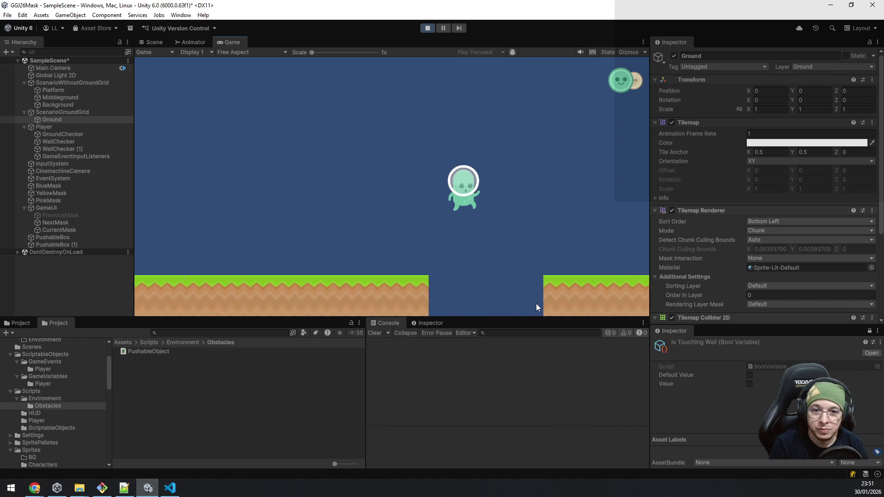
{"action": "key", "text": "d"}
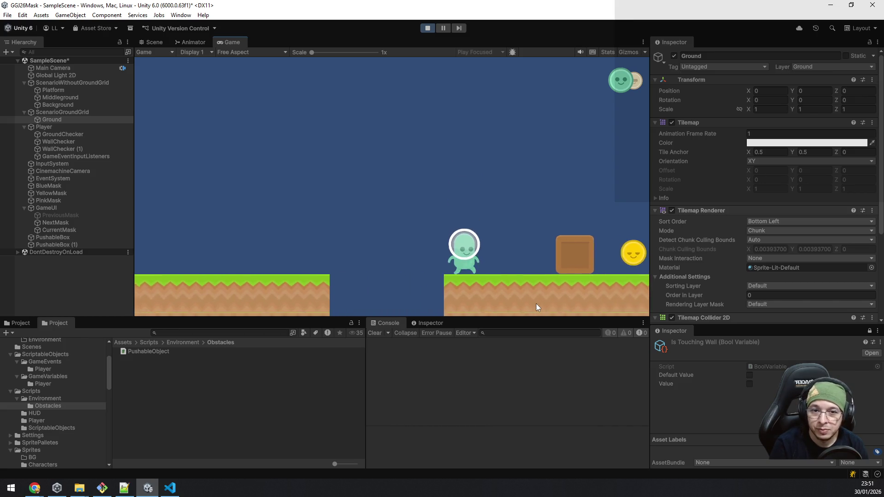
{"action": "key", "text": "space"}
{"action": "key", "text": "d"}
{"action": "key", "text": "space"}
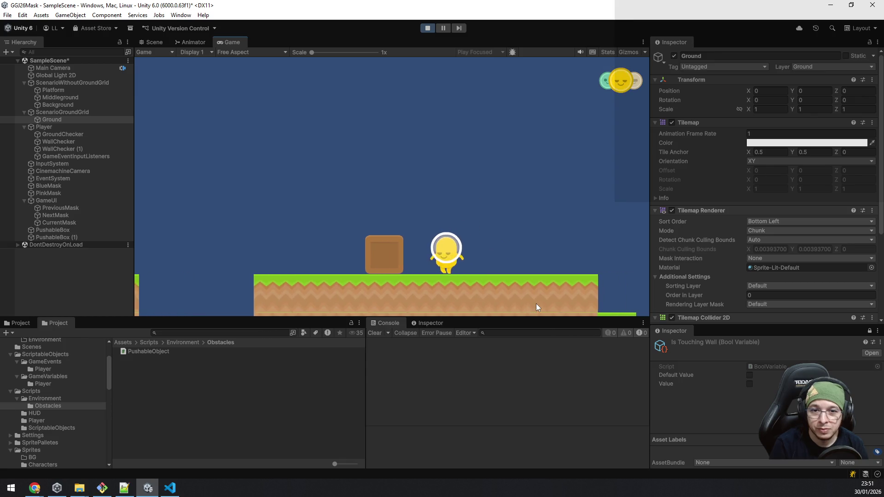
Jump over the box and push it right until it drops into the gap.
{"action": "key", "text": "a"}
{"action": "key", "text": "space"}
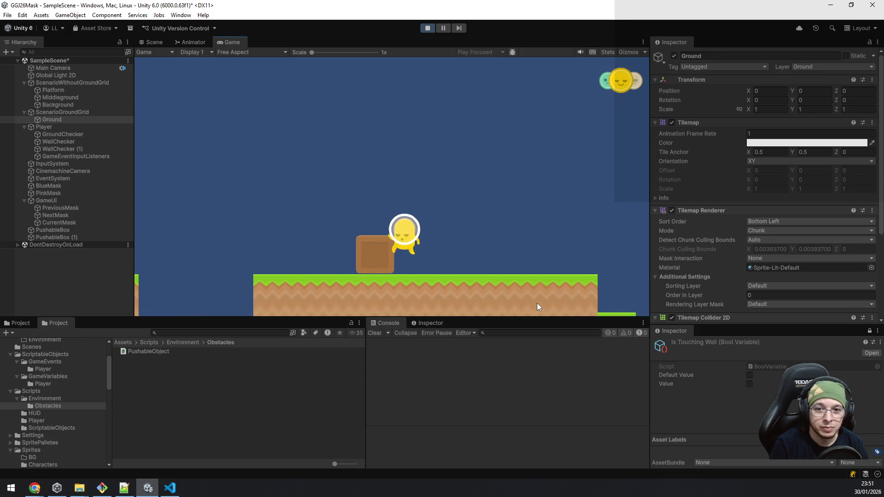
{"action": "key", "text": "d"}
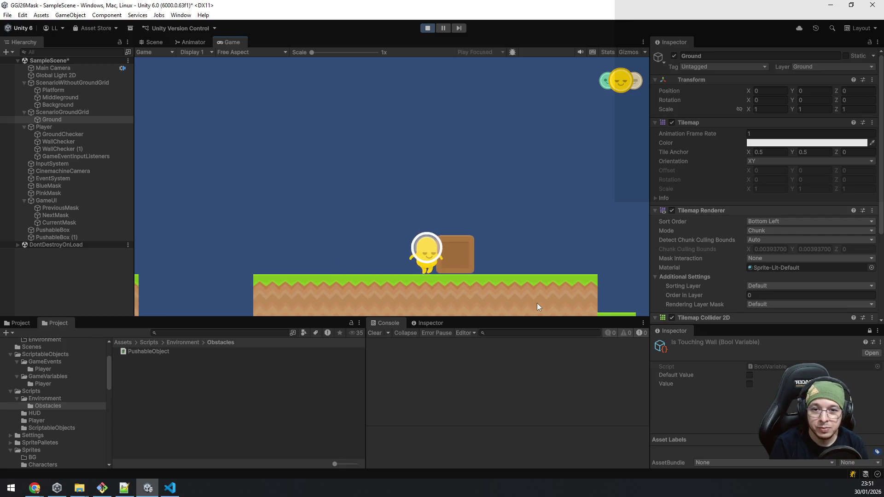
{"action": "key", "text": "d"}
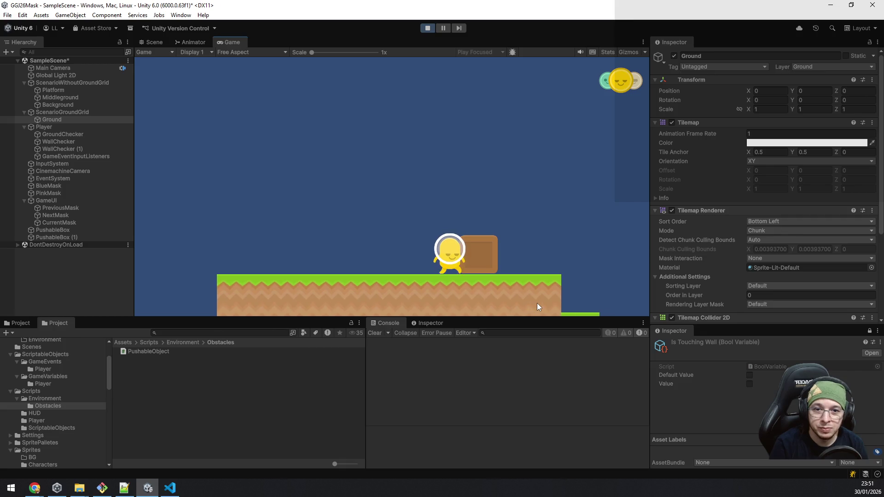
{"action": "key", "text": "d"}
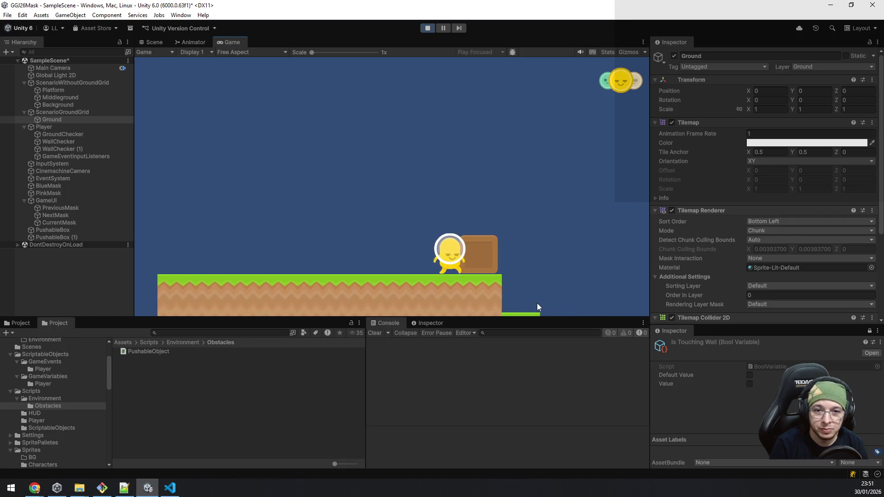
{"action": "key", "text": "d"}
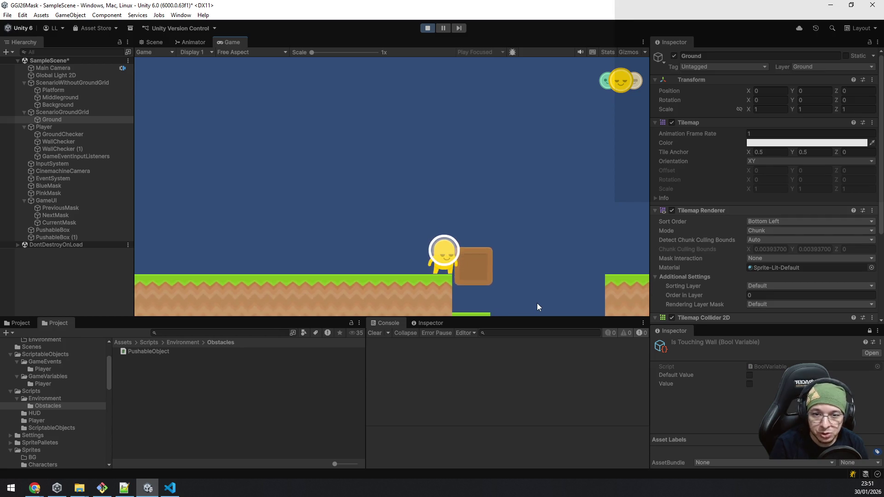
Cross the gap using the fallen box and run right to collect the blue mask.
{"action": "key", "text": "space"}
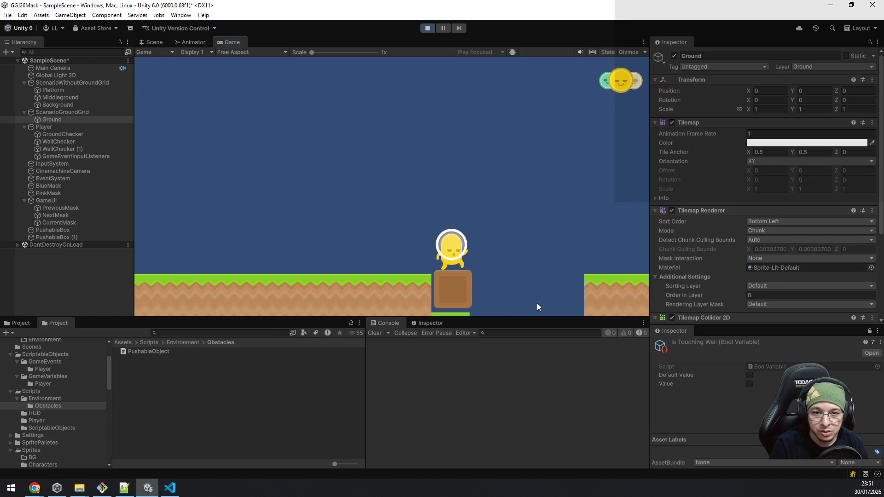
{"action": "key", "text": "a"}
{"action": "key", "text": "q"}
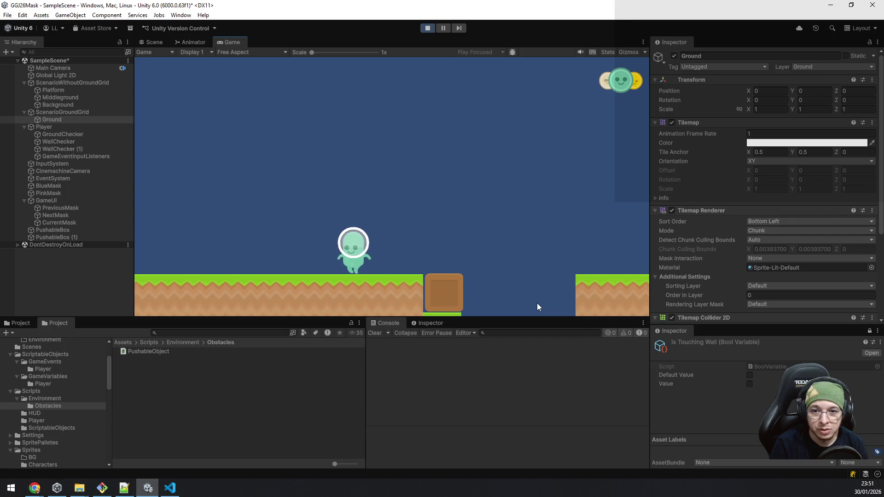
{"action": "key", "text": "d"}
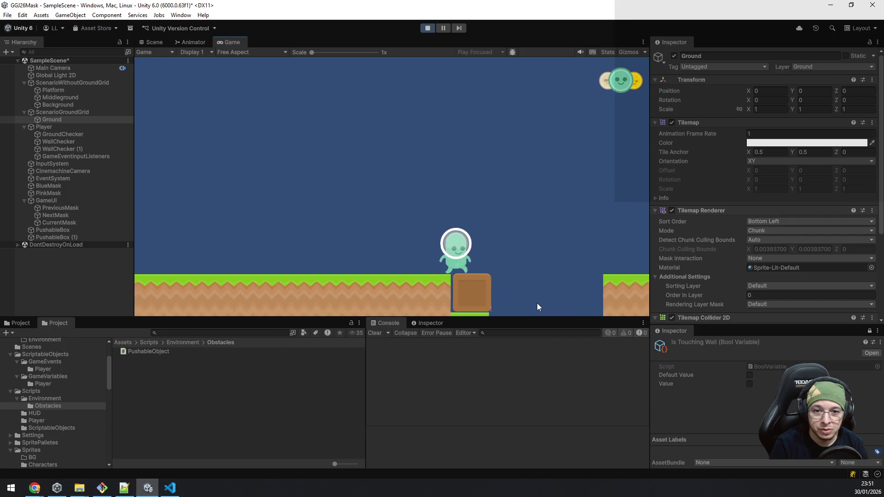
{"action": "key", "text": "d"}
{"action": "key", "text": "space"}
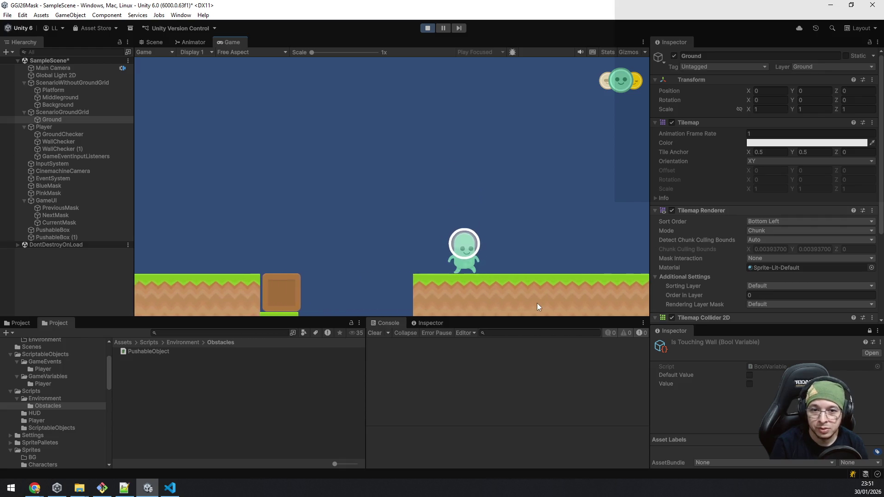
{"action": "key", "text": "d"}
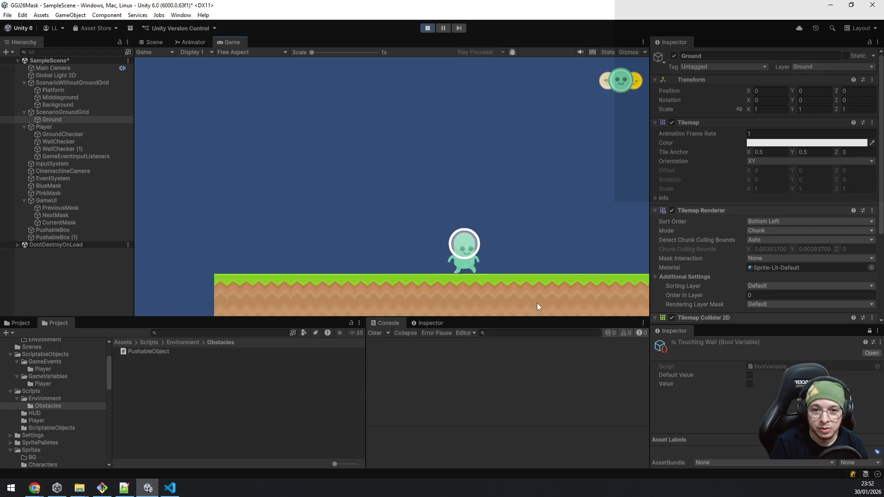
{"action": "key", "text": "d"}
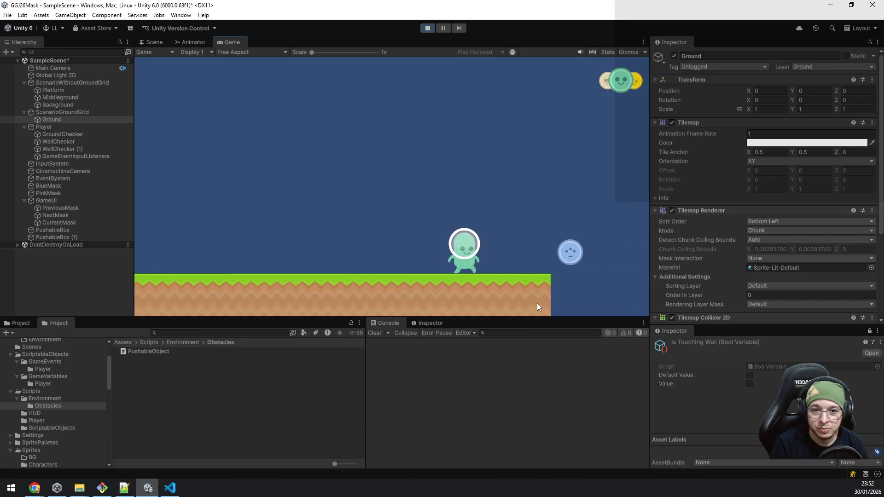
{"action": "key", "text": "d"}
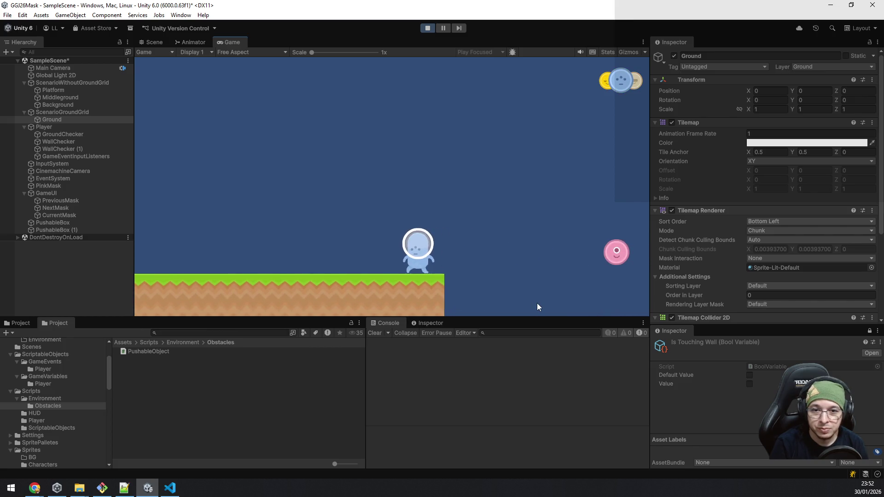
Run and jump back left through the level wearing the blue mask.
{"action": "key", "text": "a"}
{"action": "key", "text": "space"}
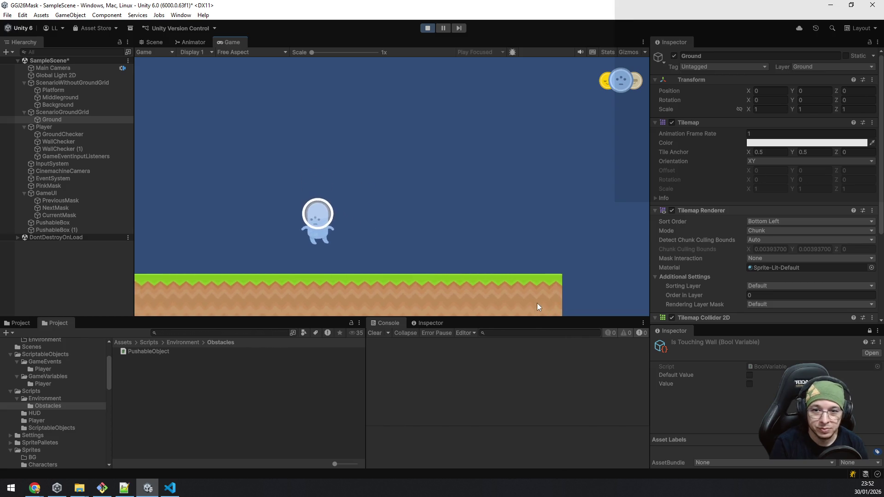
{"action": "key", "text": "a"}
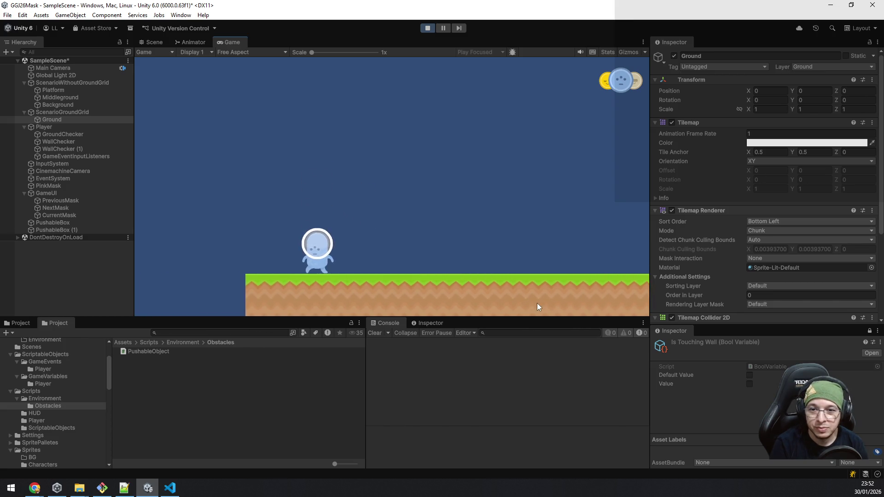
{"action": "key", "text": "a"}
{"action": "key", "text": "space"}
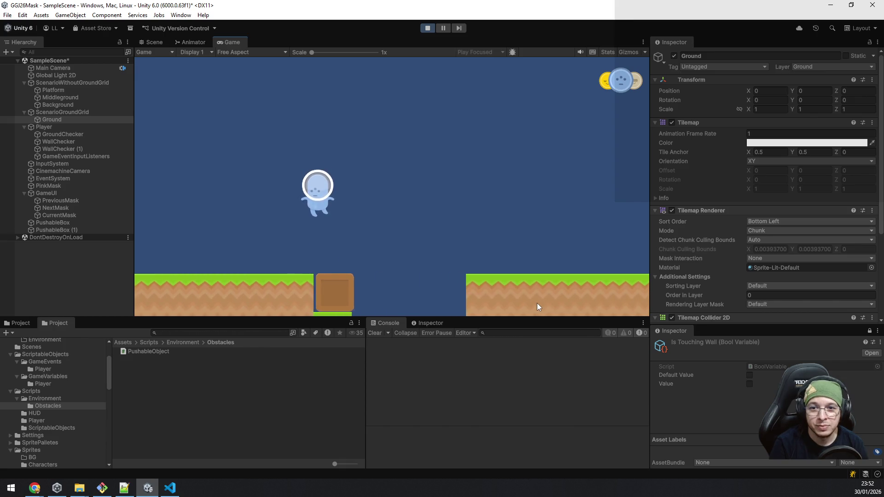
{"action": "key", "text": "a"}
{"action": "key", "text": "space"}
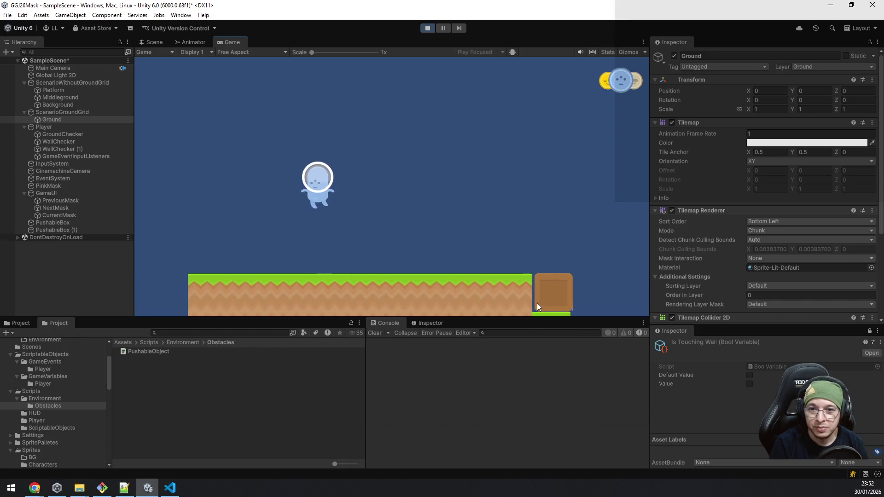
{"action": "key", "text": "a"}
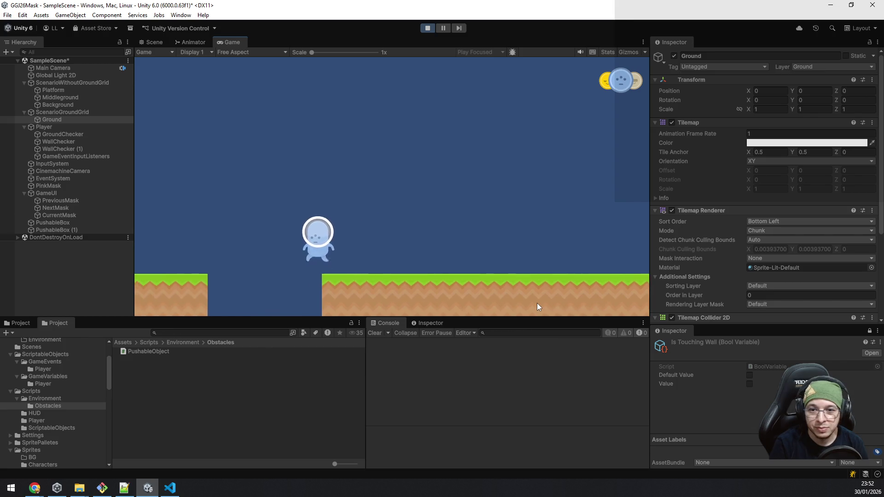
{"action": "key", "text": "a"}
{"action": "key", "text": "space"}
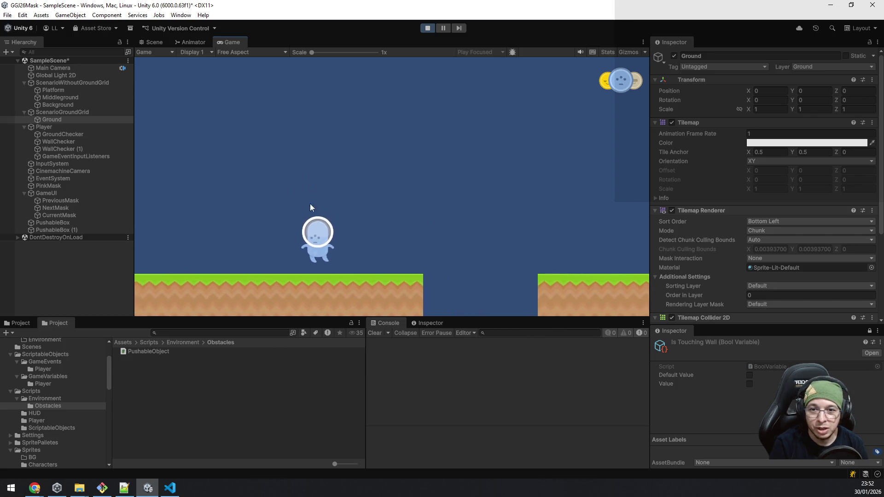
{"action": "key", "text": "a"}
{"action": "key", "text": "space"}
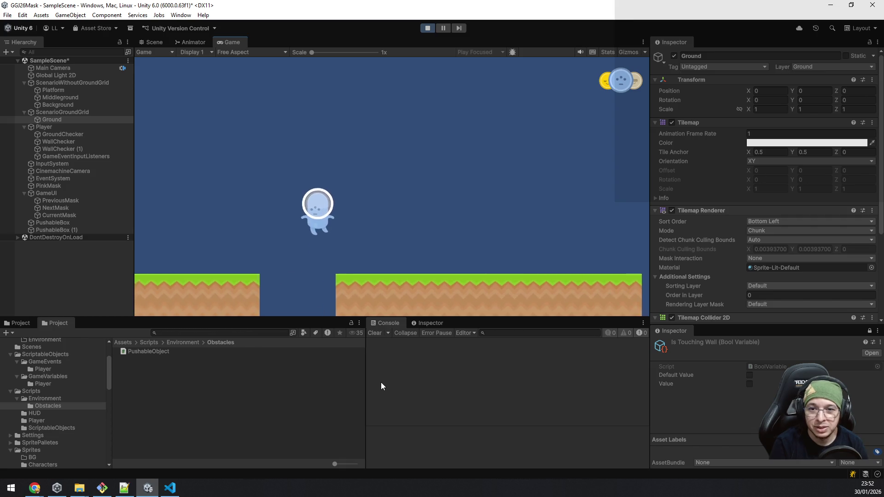
{"action": "key", "text": "d"}
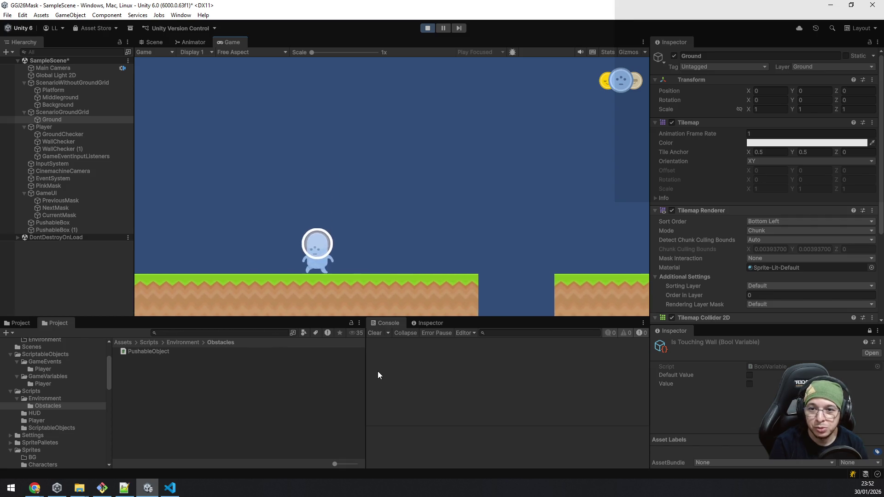
{"action": "key", "text": "a"}
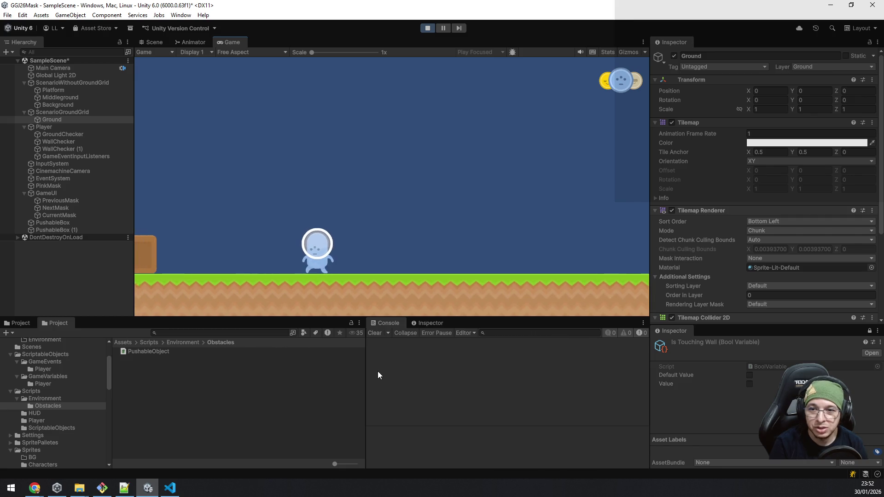
Switch to the yellow mask and push the box to the left.
{"action": "key", "text": "q"}
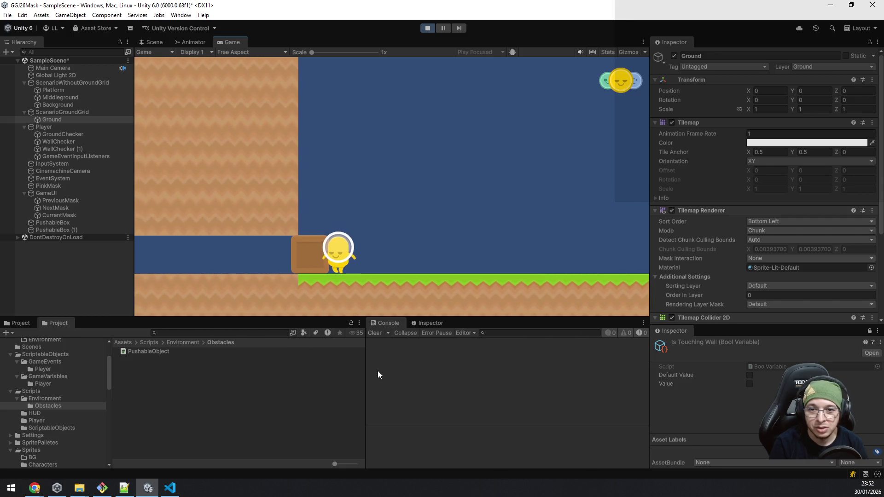
{"action": "key", "text": "space"}
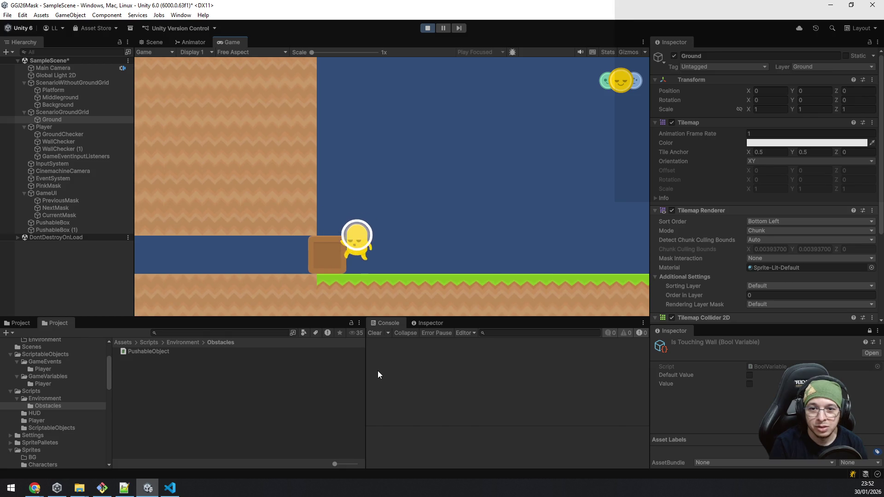
{"action": "key", "text": "a"}
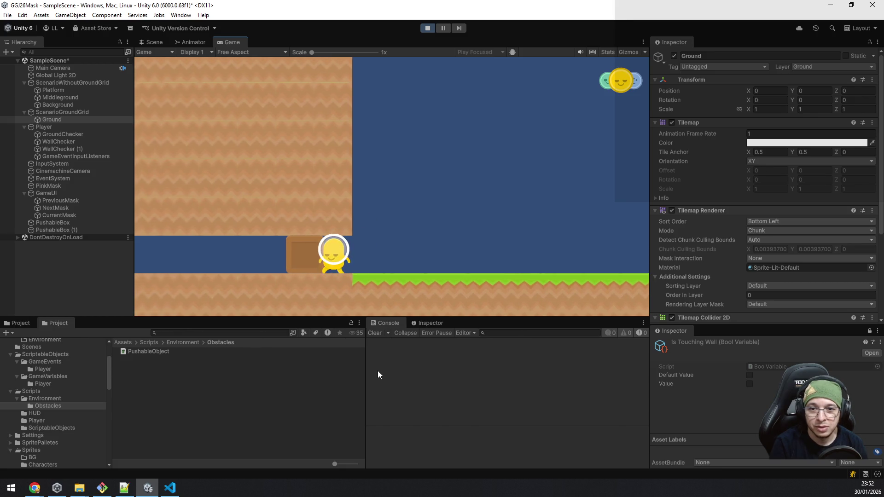
{"action": "key", "text": "a"}
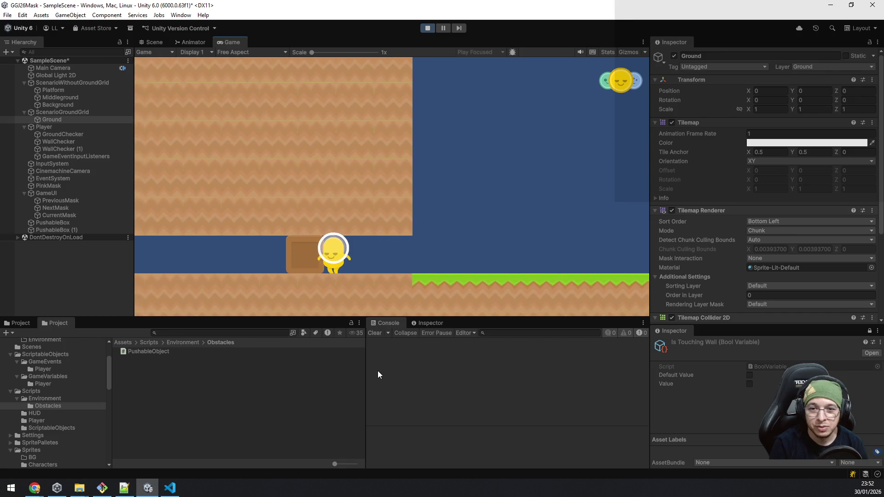
{"action": "key", "text": "a"}
{"action": "key", "text": "a"}
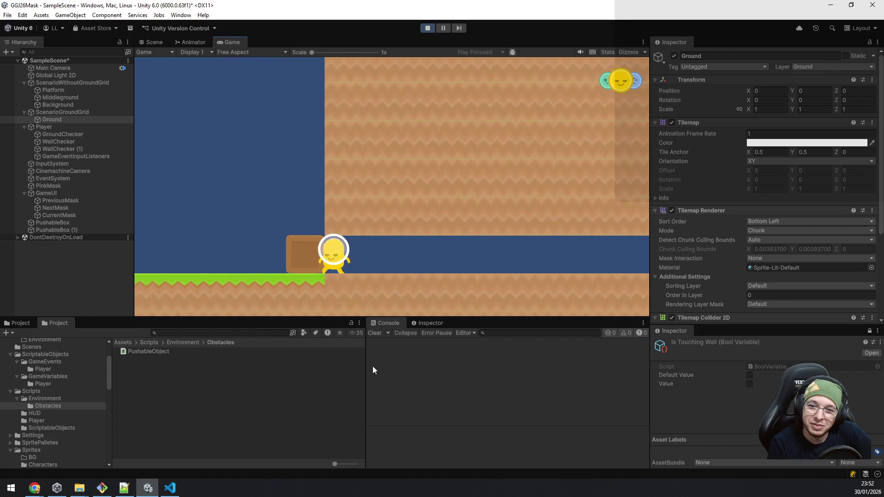
Switch to the green mask, jump past the box, walk left, then stop Play mode.
{"action": "key", "text": "e"}
{"action": "key", "text": "space"}
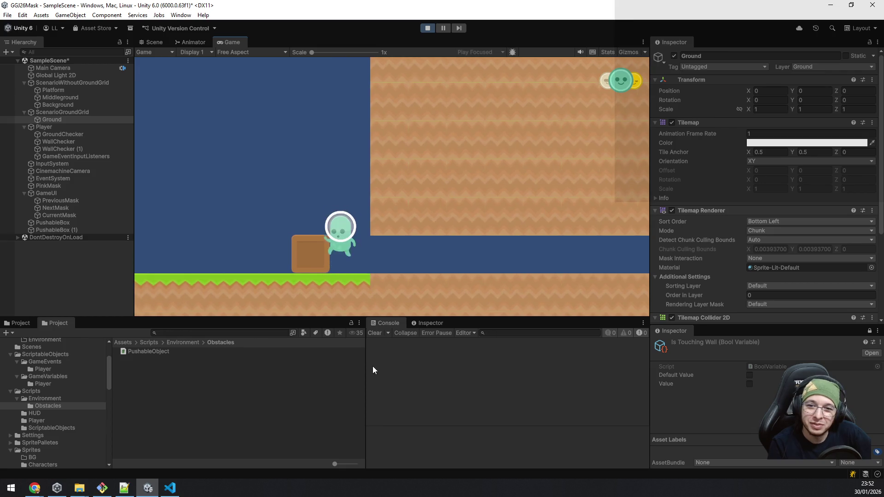
{"action": "key", "text": "a"}
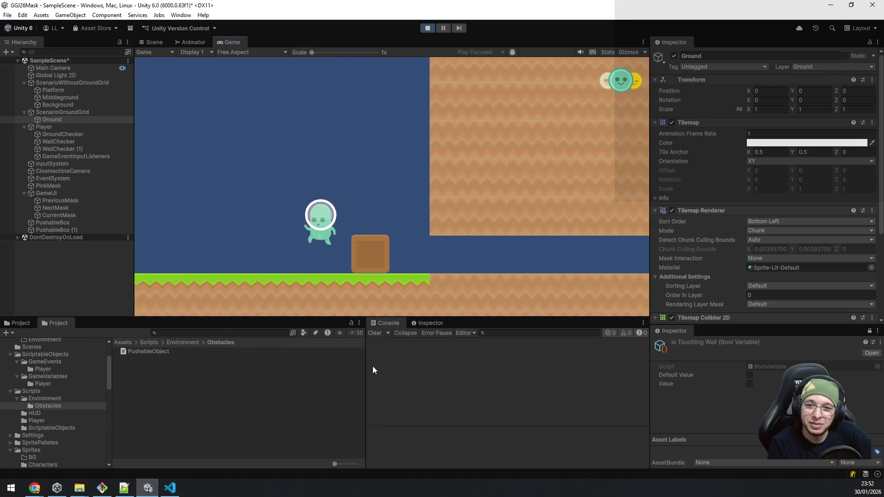
{"action": "key", "text": "a"}
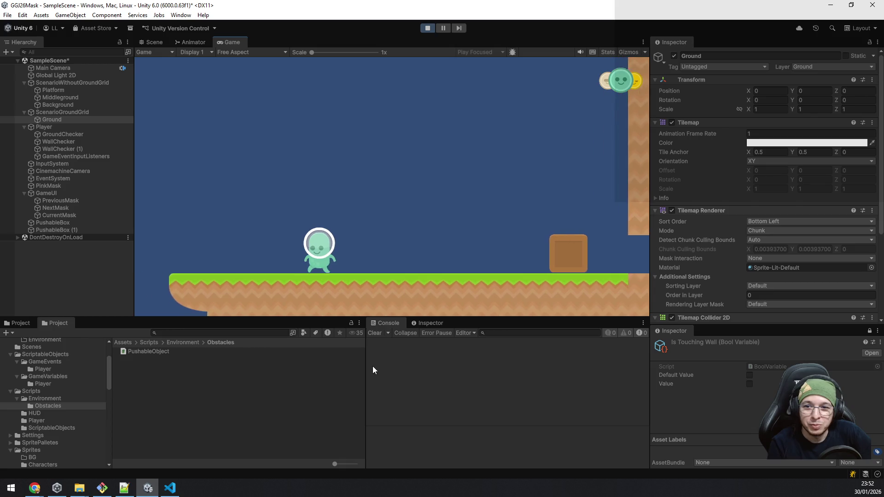
{"action": "key", "text": "a"}
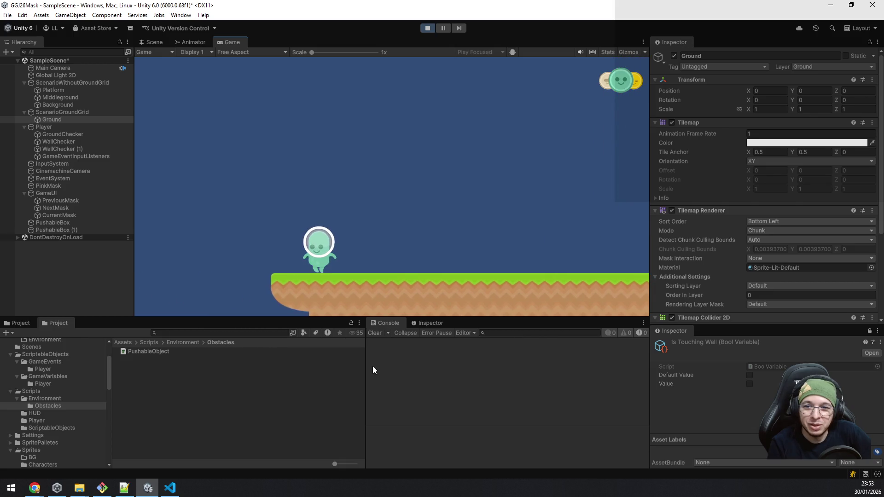
{"action": "key", "text": "space"}
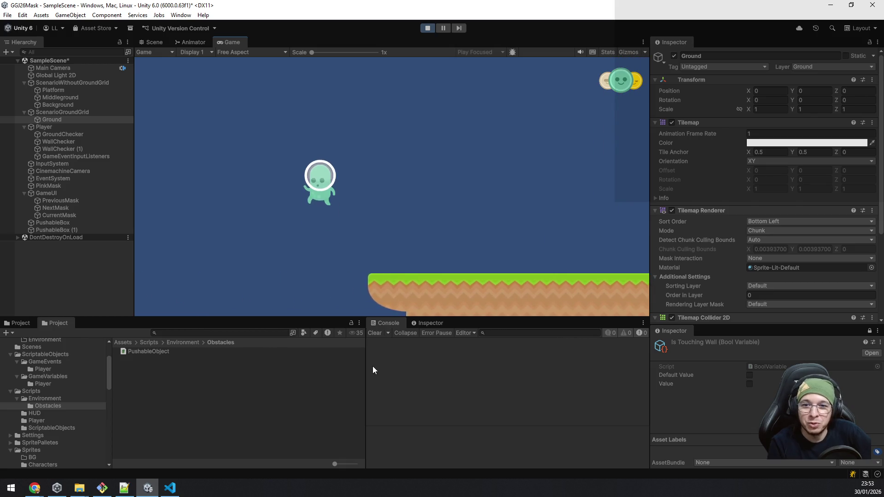
{"action": "key", "text": "a"}
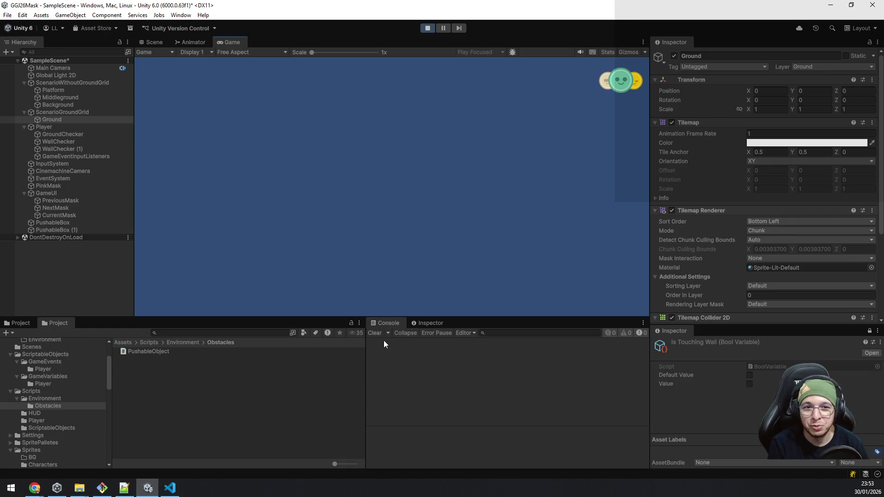
{"action": "left_click", "coordinate": [428, 28]}
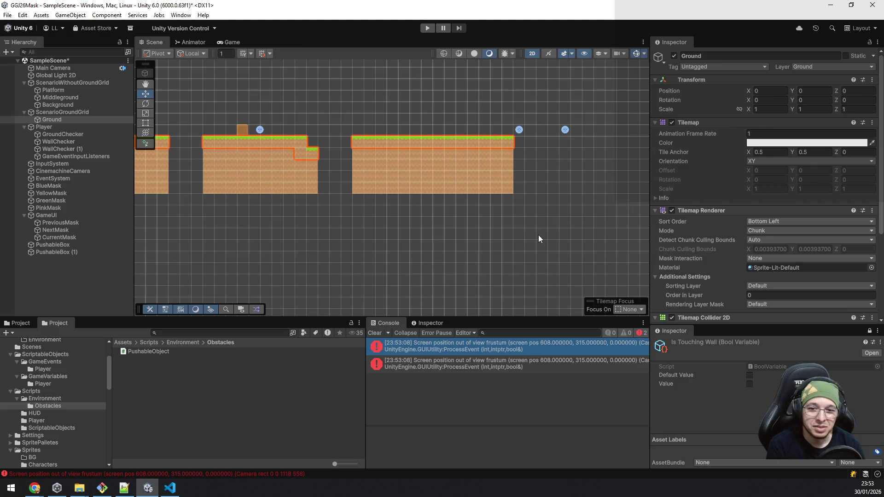
Zoom onto the level start, select the Background tilemap, and open the Sprites folder.
{"action": "scroll", "coordinate": [538, 234], "scroll_direction": "down", "scroll_amount": 4}
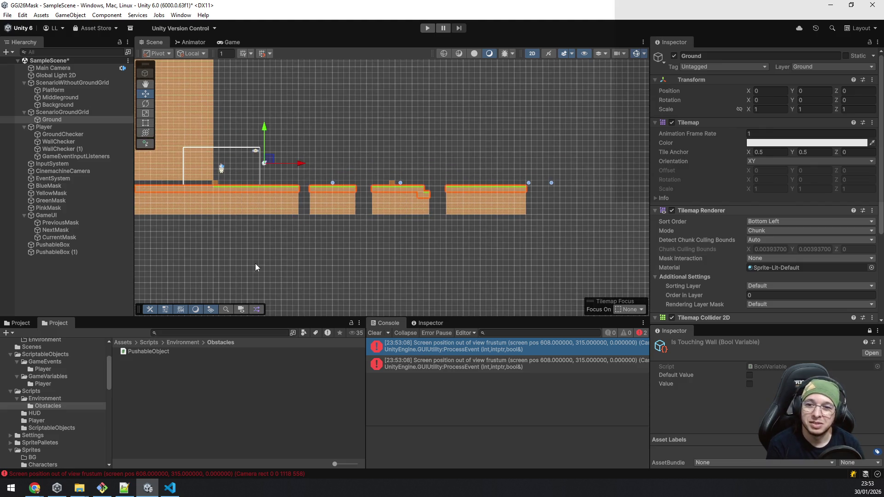
{"action": "scroll", "coordinate": [257, 267], "scroll_direction": "up", "scroll_amount": 5}
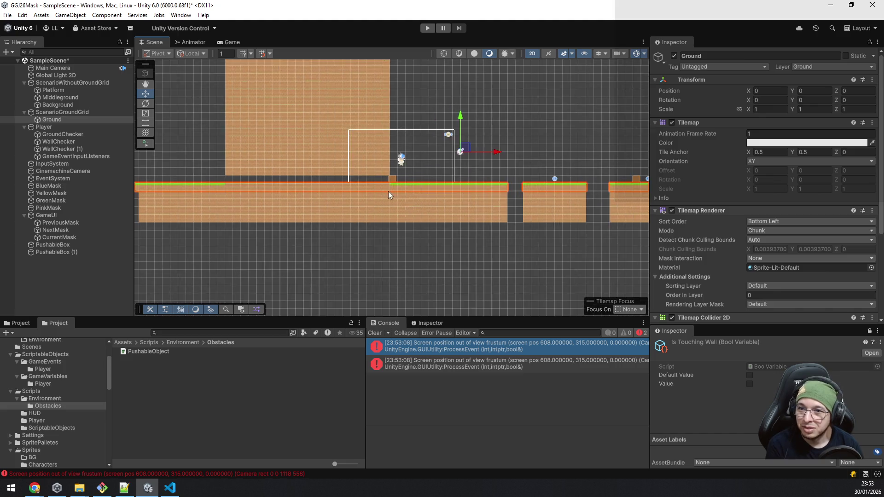
{"action": "scroll", "coordinate": [388, 192], "scroll_direction": "up", "scroll_amount": 3}
{"action": "left_click", "coordinate": [400, 168]}
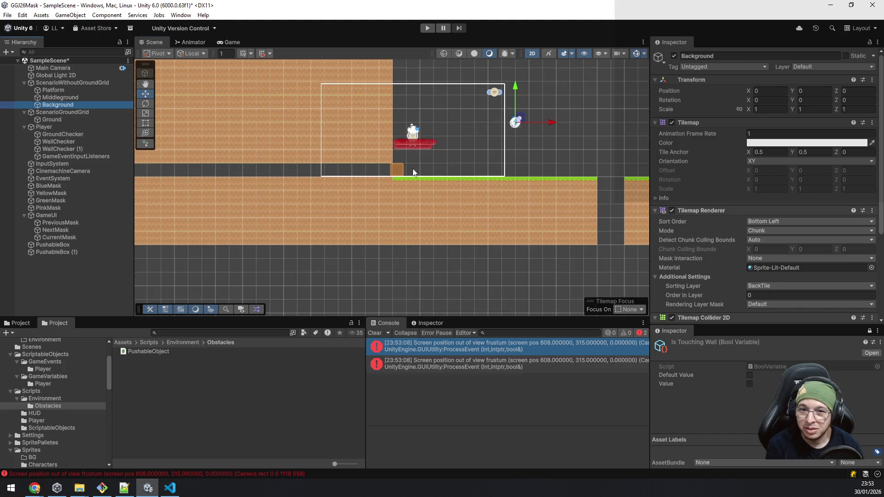
{"action": "scroll", "coordinate": [481, 179], "scroll_direction": "up", "scroll_amount": 2}
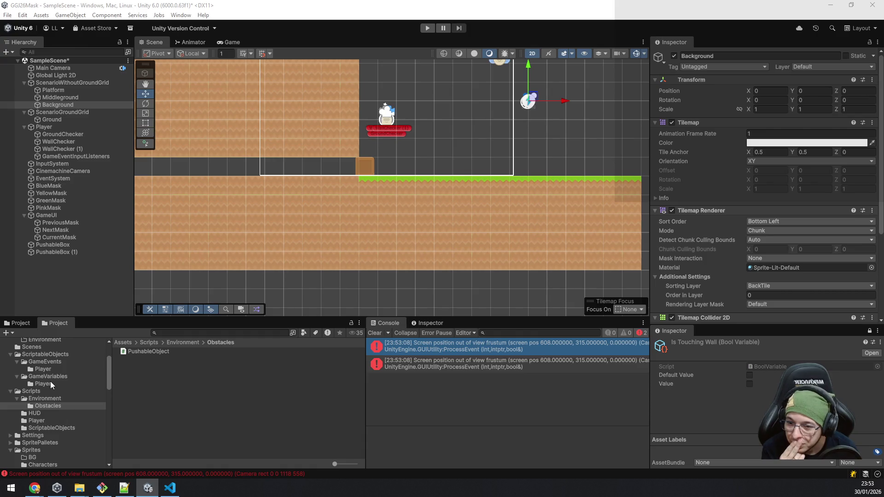
{"action": "left_click", "coordinate": [43, 450]}
Drag the arrow sign spritesheet_tiles_7 from Scenario to X -6.5, Y -3.5 beside the box.
{"action": "scroll", "coordinate": [42, 453], "scroll_direction": "down", "scroll_amount": 3}
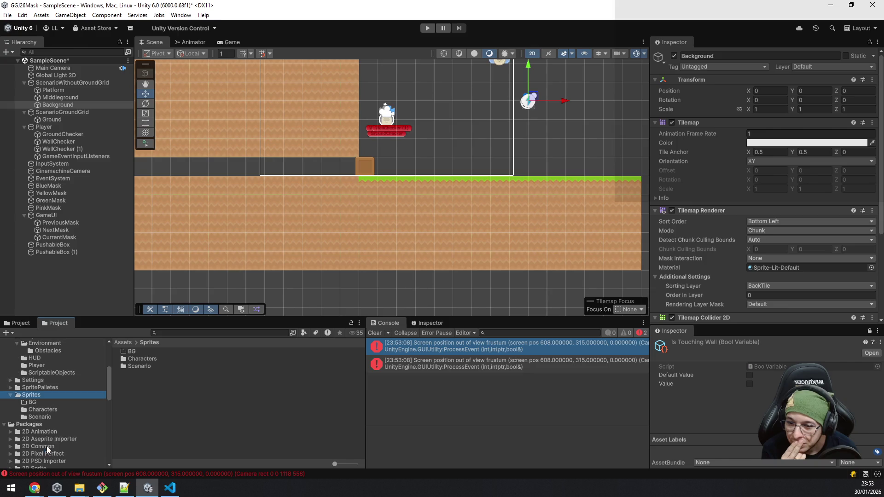
{"action": "left_click", "coordinate": [45, 417]}
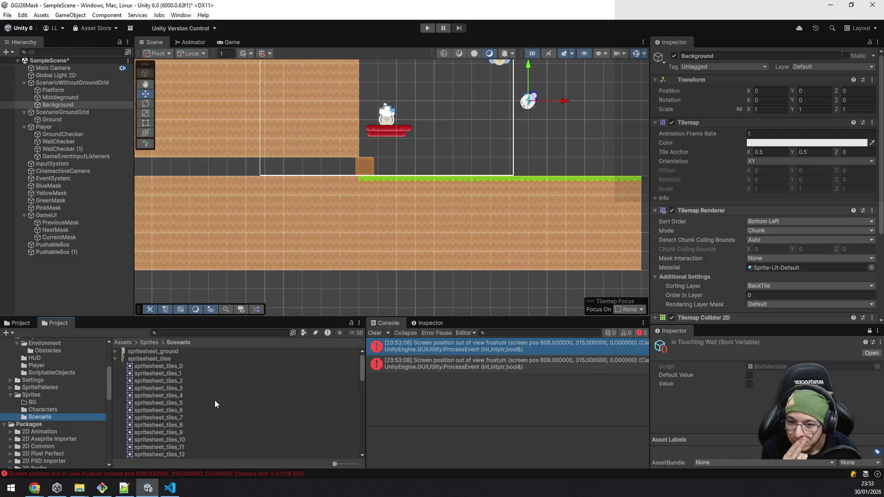
{"action": "scroll", "coordinate": [216, 399], "scroll_direction": "up", "scroll_amount": 5, "text": "ctrl"}
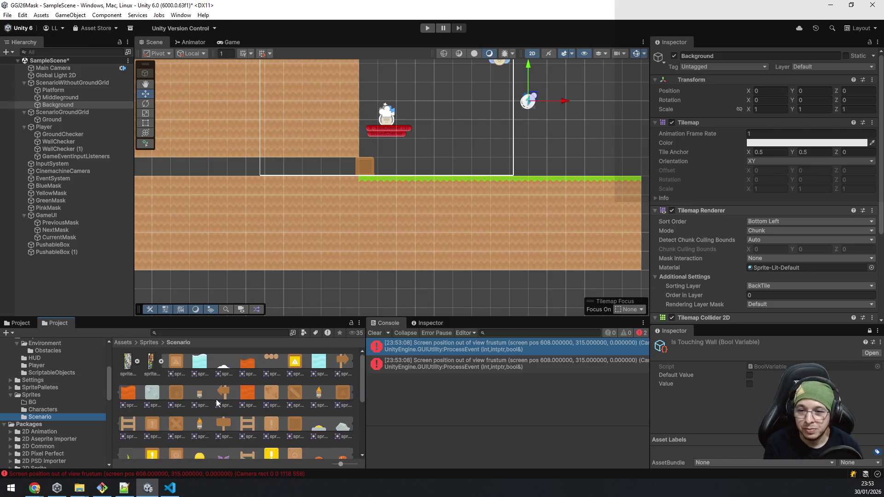
{"action": "scroll", "coordinate": [233, 402], "scroll_direction": "down", "scroll_amount": 3}
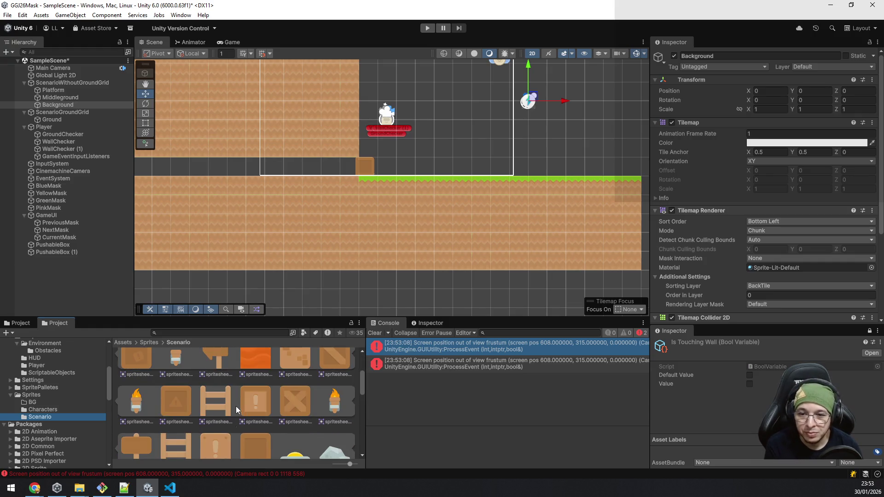
{"action": "scroll", "coordinate": [249, 382], "scroll_direction": "up", "scroll_amount": 3}
{"action": "mouse_move", "coordinate": [250, 413]}
{"action": "left_mouse_down"}
{"action": "mouse_move", "coordinate": [424, 146]}
{"action": "mouse_move", "coordinate": [441, 166]}
{"action": "mouse_move", "coordinate": [415, 187]}
{"action": "mouse_move", "coordinate": [403, 172]}
{"action": "mouse_move", "coordinate": [385, 176]}
{"action": "mouse_move", "coordinate": [404, 176]}
{"action": "left_mouse_up"}
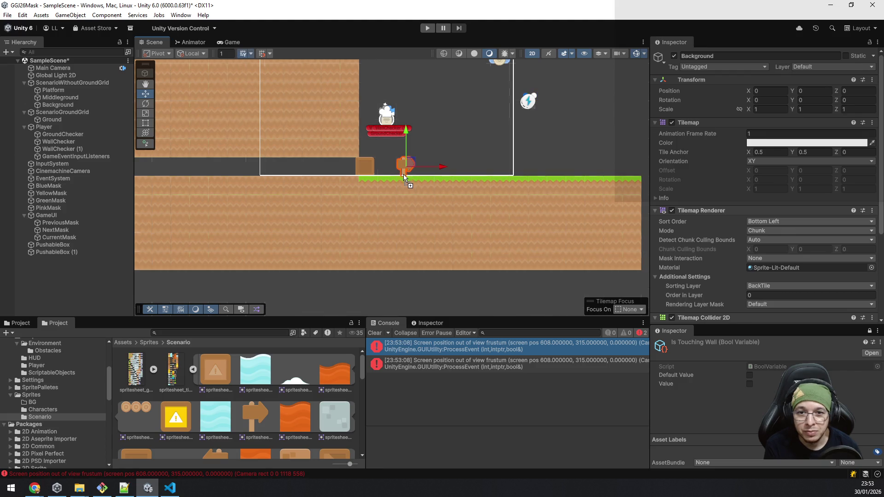
{"action": "scroll", "coordinate": [240, 401], "scroll_direction": "down", "scroll_amount": 2}
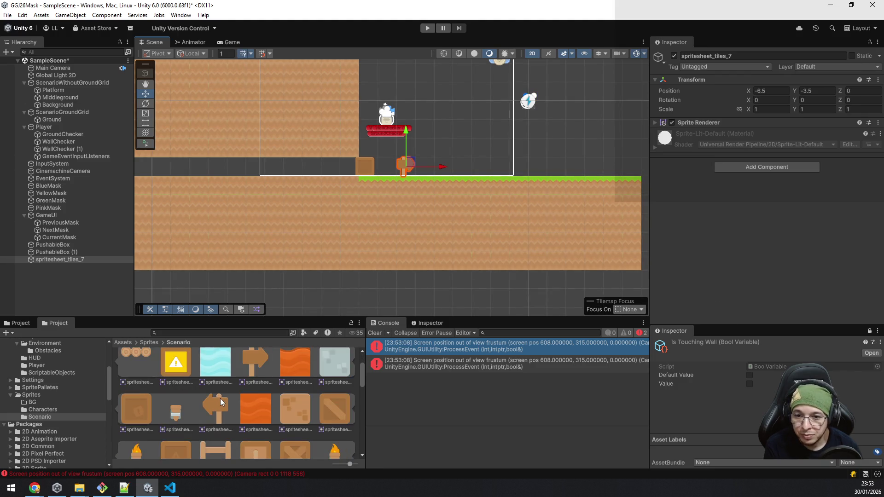
Place the left-pointing signpost spritesheet_tiles_12 behind the wooden box at the level start.
{"action": "left_click", "coordinate": [215, 409]}
{"action": "left_click_drag", "start_coordinate": [217, 413], "coordinate": [301, 206]}
{"action": "left_click_drag", "start_coordinate": [368, 165], "coordinate": [364, 173]}
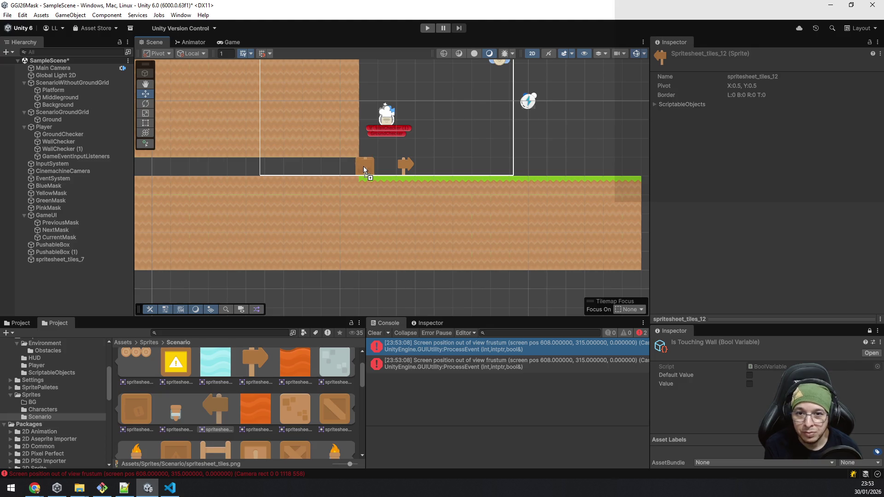
{"action": "left_click_drag", "start_coordinate": [346, 187], "coordinate": [358, 182]}
{"action": "scroll", "coordinate": [384, 170], "scroll_direction": "up", "scroll_amount": 5}
{"action": "scroll", "coordinate": [372, 175], "scroll_direction": "up", "scroll_amount": 2}
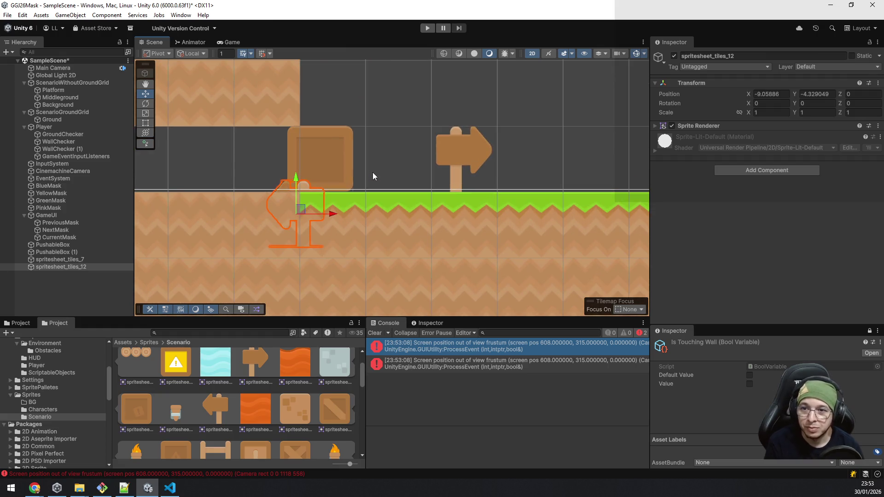
{"action": "mouse_move", "coordinate": [304, 209]}
{"action": "left_mouse_down"}
{"action": "mouse_move", "coordinate": [330, 155]}
{"action": "mouse_move", "coordinate": [326, 140]}
{"action": "mouse_move", "coordinate": [326, 156]}
{"action": "mouse_move", "coordinate": [317, 158]}
{"action": "left_mouse_up"}
Add a second left-pointing signpost in the left corridor at about X -23.02, Y -3.62.
{"action": "scroll", "coordinate": [355, 198], "scroll_direction": "down", "scroll_amount": 2}
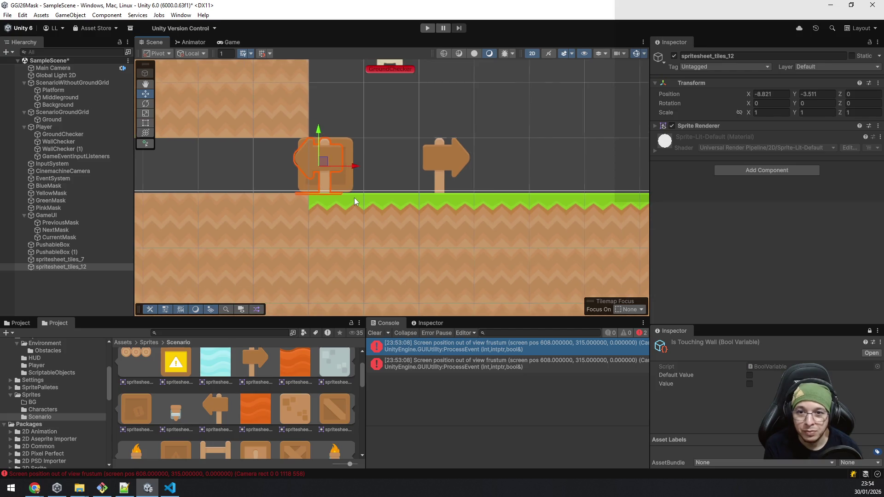
{"action": "scroll", "coordinate": [285, 218], "scroll_direction": "down", "scroll_amount": 3}
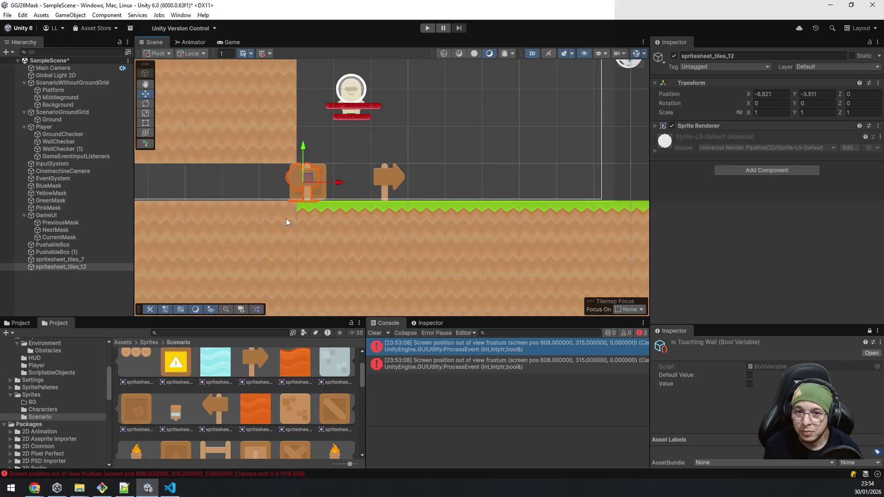
{"action": "left_click_drag", "start_coordinate": [263, 236], "coordinate": [557, 221]}
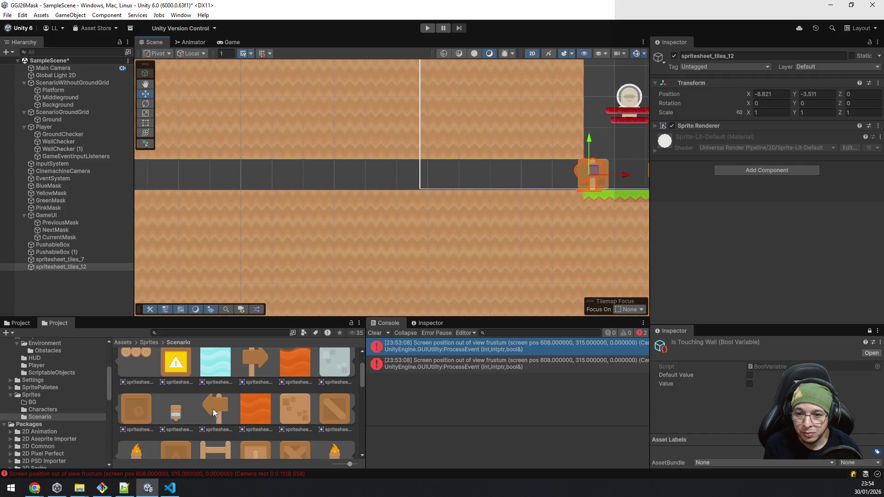
{"action": "left_click_drag", "start_coordinate": [241, 205], "coordinate": [372, 203]}
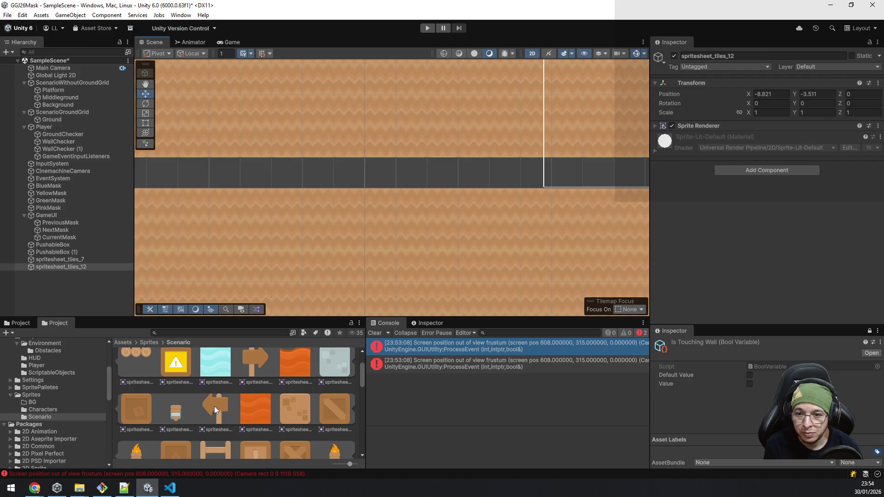
{"action": "left_click_drag", "start_coordinate": [214, 411], "coordinate": [293, 220]}
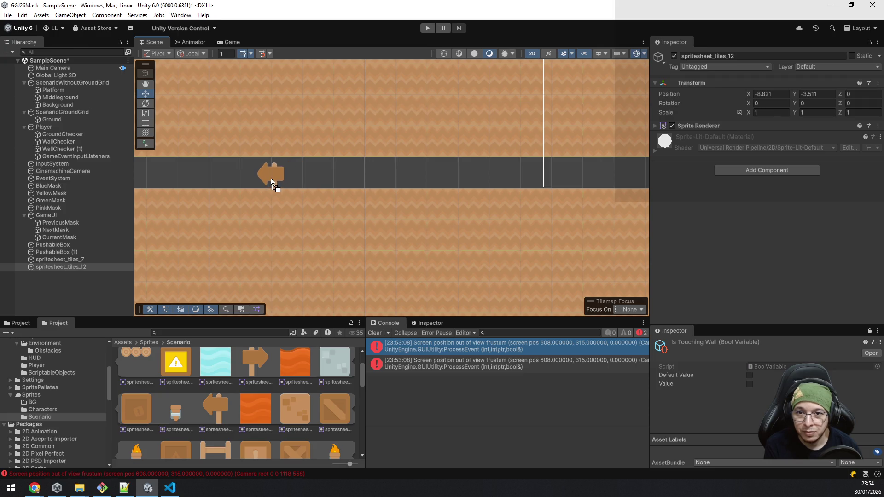
{"action": "left_click_drag", "start_coordinate": [271, 175], "coordinate": [269, 178]}
{"action": "scroll", "coordinate": [332, 190], "scroll_direction": "down", "scroll_amount": 5}
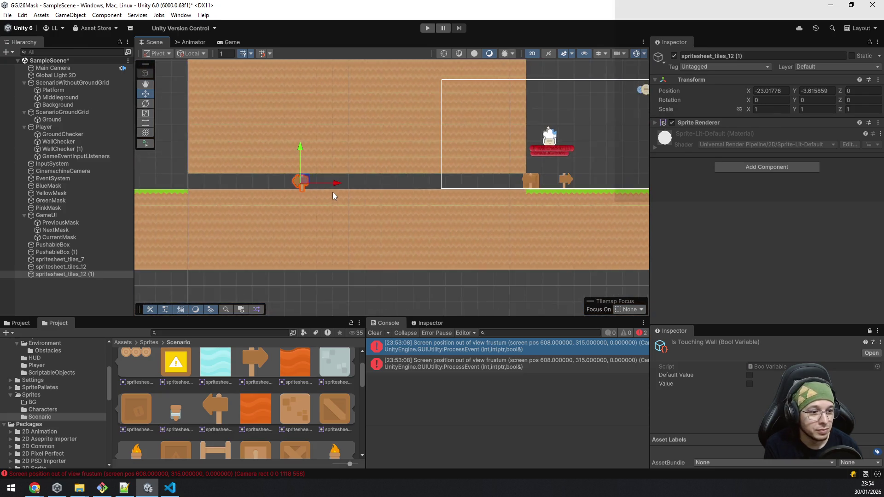
{"action": "left_click_drag", "start_coordinate": [546, 249], "coordinate": [462, 251]}
{"action": "scroll", "coordinate": [391, 220], "scroll_direction": "up", "scroll_amount": 5}
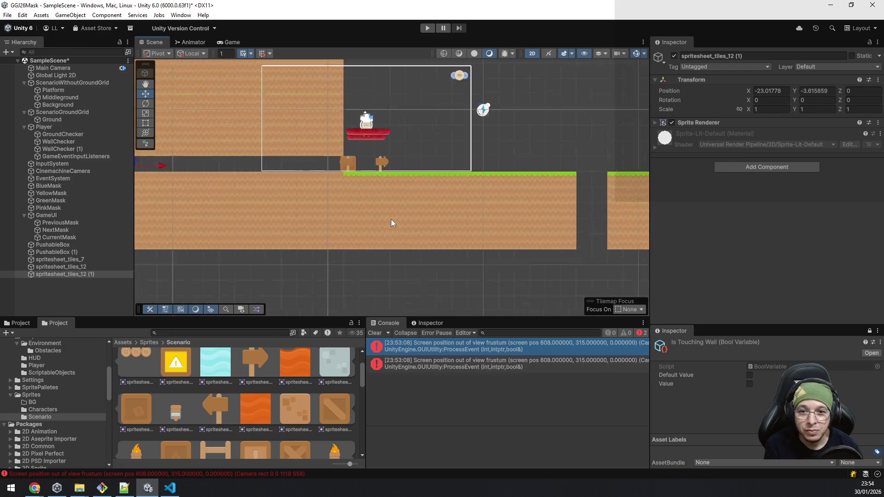
{"action": "left_click_drag", "start_coordinate": [353, 194], "coordinate": [373, 201]}
{"action": "scroll", "coordinate": [364, 217], "scroll_direction": "up", "scroll_amount": 4}
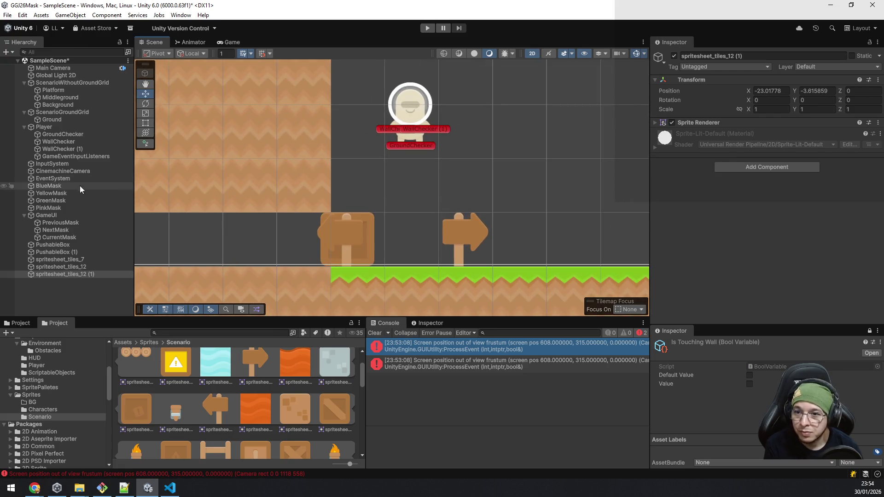
Set spritesheet_tiles_12's Sprite Renderer sorting layer to BackTile and clear the Console errors.
{"action": "left_click", "coordinate": [62, 267]}
{"action": "key", "text": "w"}
{"action": "left_click", "coordinate": [69, 259]}
{"action": "left_click", "coordinate": [78, 268]}
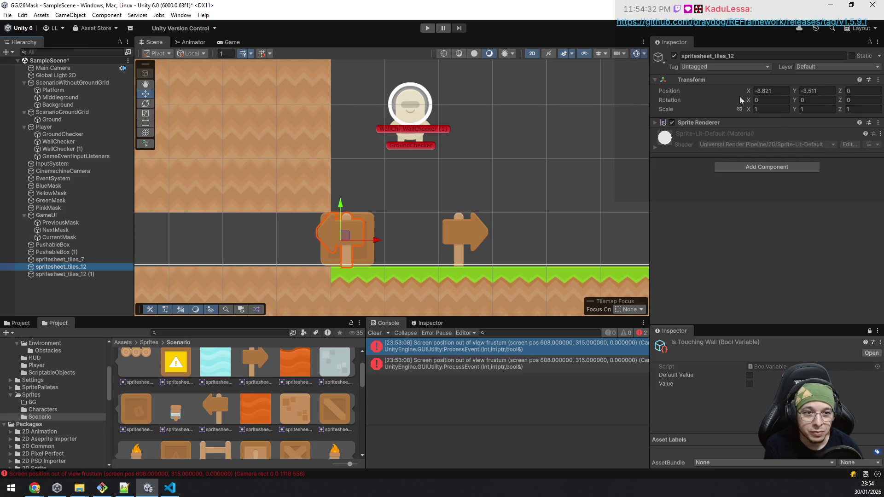
{"action": "left_click", "coordinate": [67, 260]}
{"action": "left_click", "coordinate": [70, 267]}
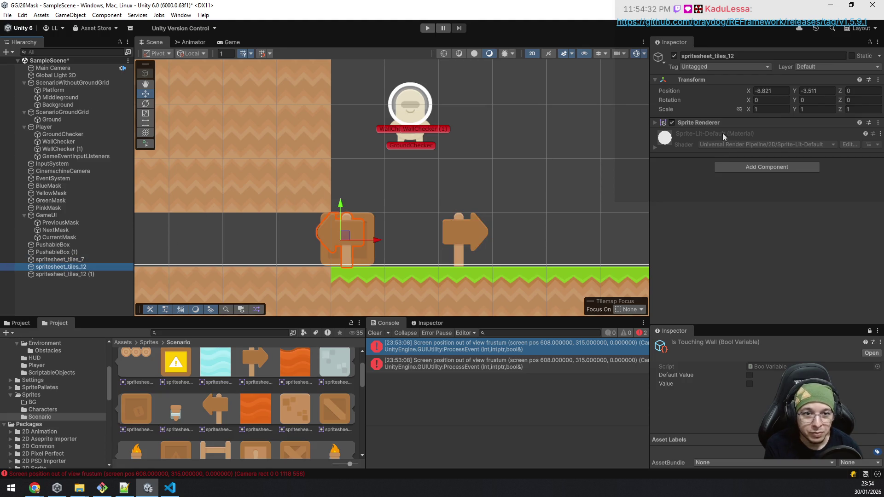
{"action": "left_click", "coordinate": [661, 123]}
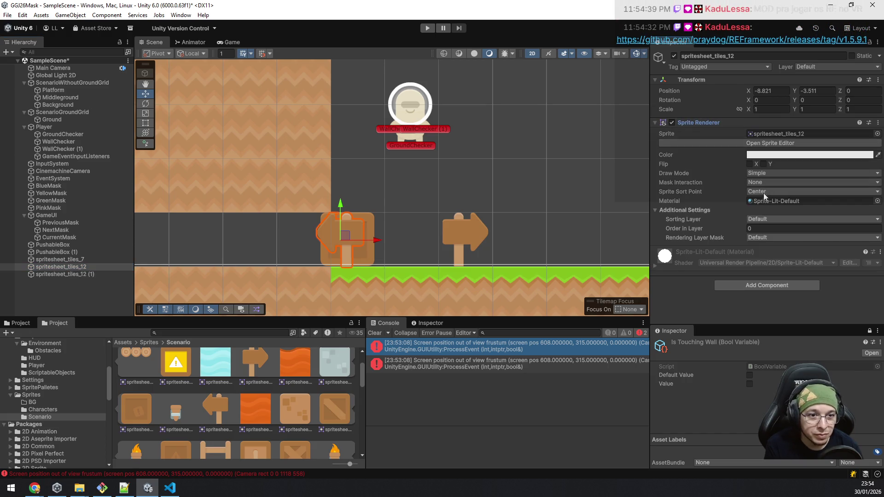
{"action": "left_click", "coordinate": [761, 223]}
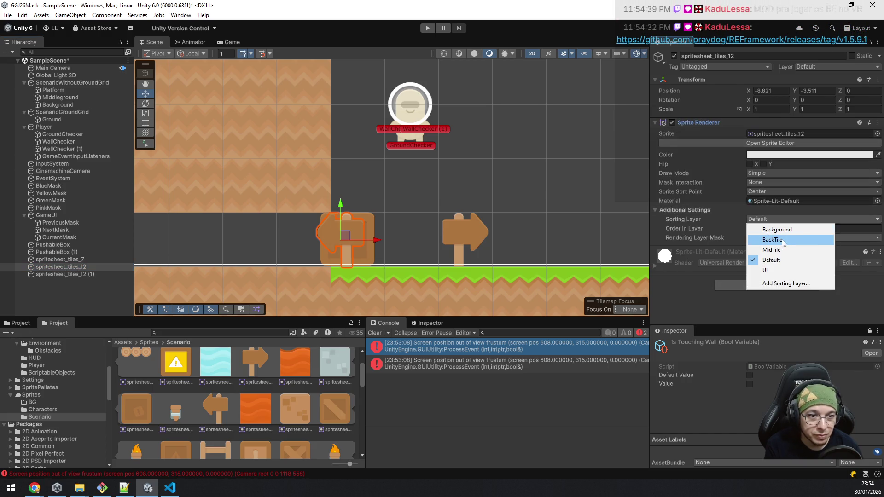
{"action": "left_click", "coordinate": [785, 239]}
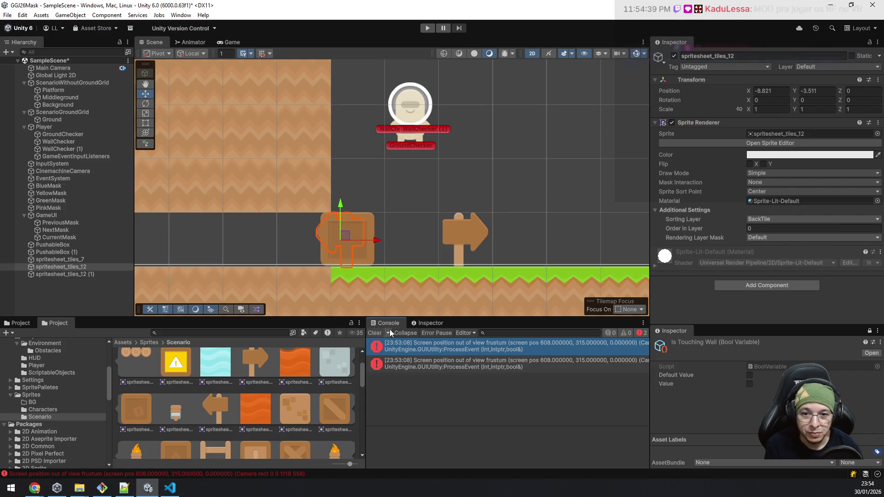
{"action": "left_click", "coordinate": [374, 332]}
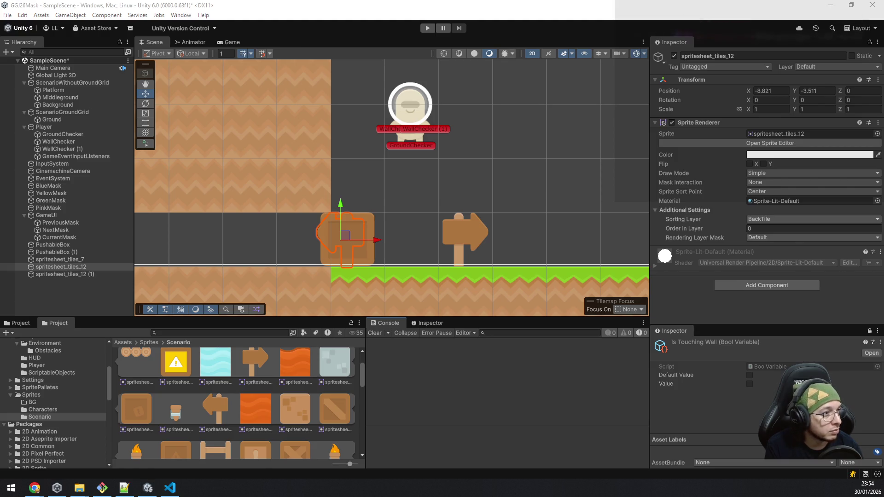
{"action": "key", "text": "alt+Tab"}
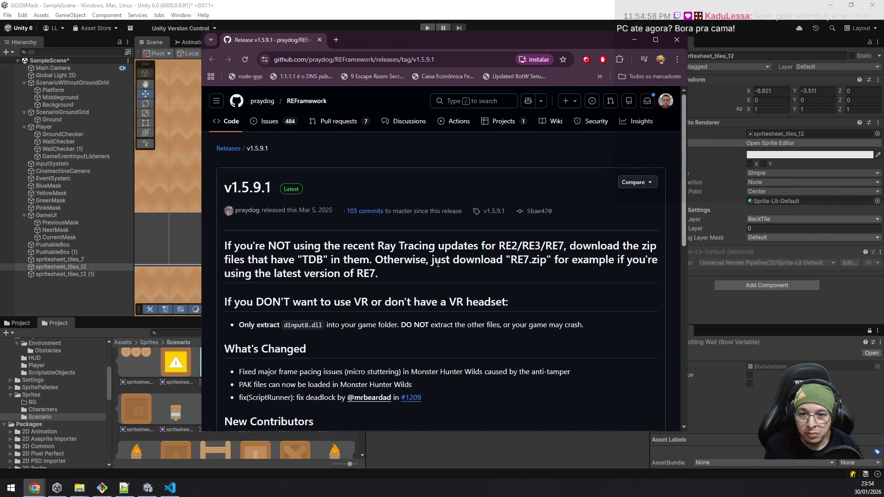
{"action": "scroll", "coordinate": [437, 262], "scroll_direction": "down", "scroll_amount": 4}
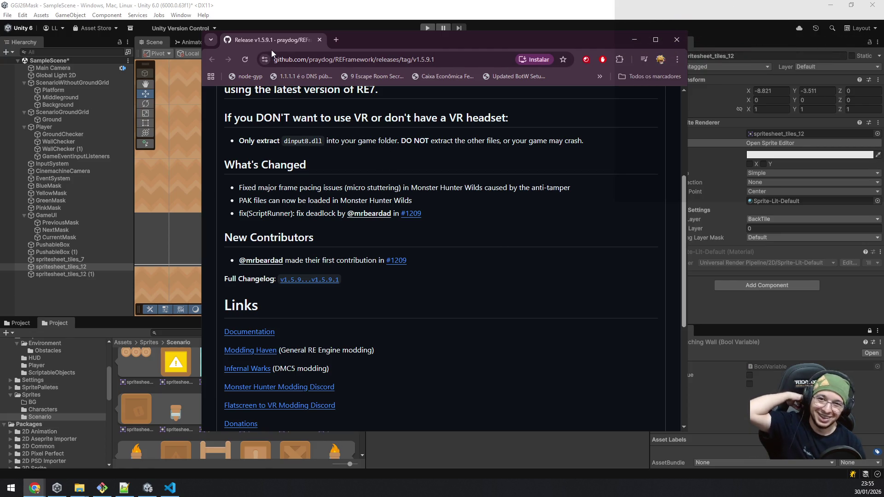
{"action": "middle_click", "coordinate": [281, 38]}
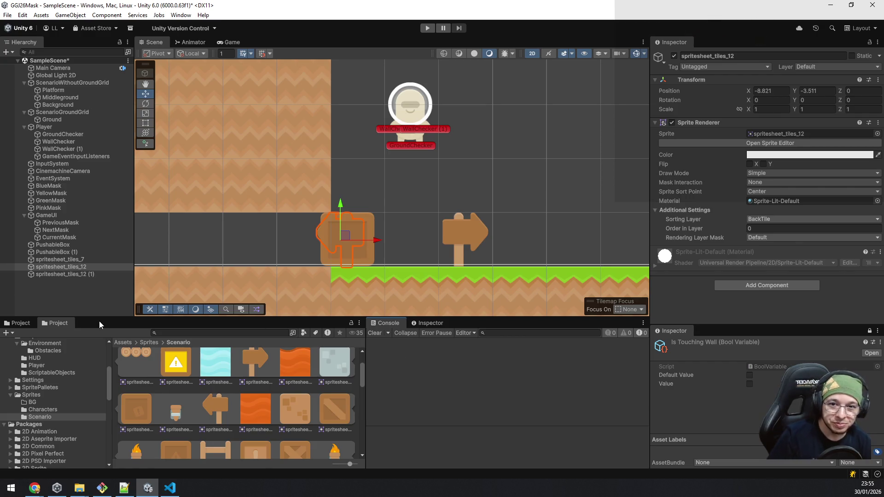
Drag PinkMask along X to about -41.44 above the grassy ledge.
{"action": "scroll", "coordinate": [460, 142], "scroll_direction": "down", "scroll_amount": 8}
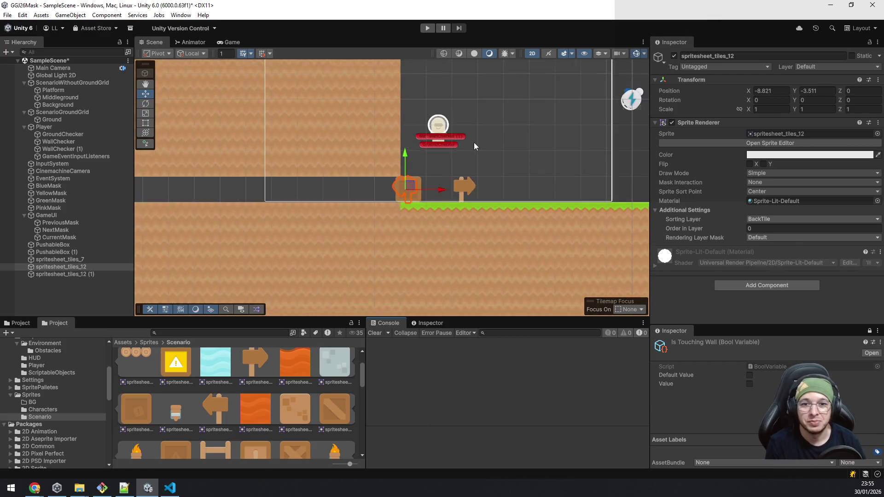
{"action": "scroll", "coordinate": [473, 163], "scroll_direction": "down", "scroll_amount": 2}
{"action": "mouse_move", "coordinate": [477, 189]}
{"action": "left_mouse_down"}
{"action": "mouse_move", "coordinate": [246, 222]}
{"action": "mouse_move", "coordinate": [487, 239]}
{"action": "left_mouse_up"}
{"action": "left_click_drag", "start_coordinate": [364, 220], "coordinate": [328, 251]}
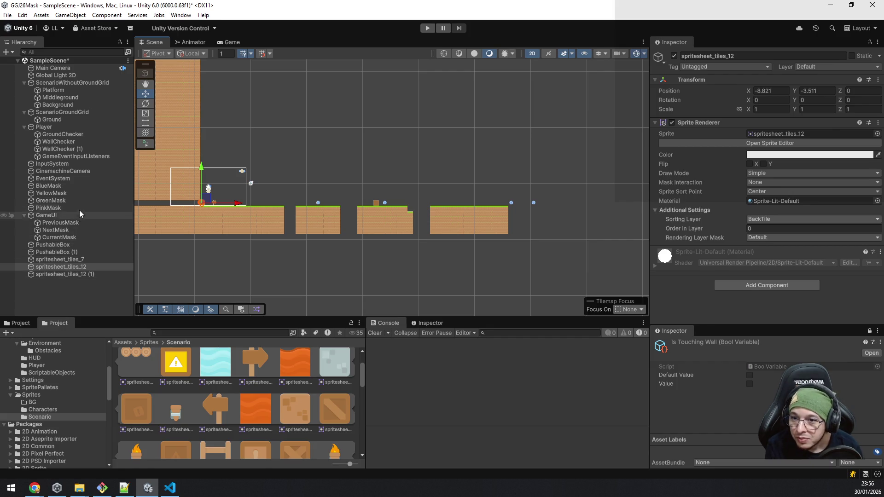
{"action": "left_click", "coordinate": [69, 208]}
{"action": "mouse_move", "coordinate": [570, 203]}
{"action": "left_mouse_down"}
{"action": "mouse_move", "coordinate": [252, 205]}
{"action": "mouse_move", "coordinate": [139, 216]}
{"action": "mouse_move", "coordinate": [571, 222]}
{"action": "mouse_move", "coordinate": [481, 218]}
{"action": "left_mouse_up"}
{"action": "scroll", "coordinate": [466, 226], "scroll_direction": "up", "scroll_amount": 2}
{"action": "scroll", "coordinate": [464, 228], "scroll_direction": "up", "scroll_amount": 6}
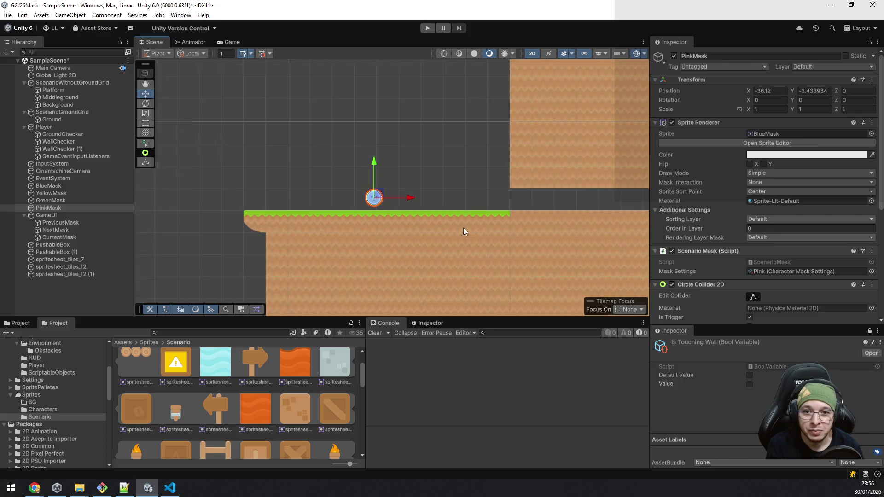
{"action": "left_click_drag", "start_coordinate": [385, 196], "coordinate": [238, 202]}
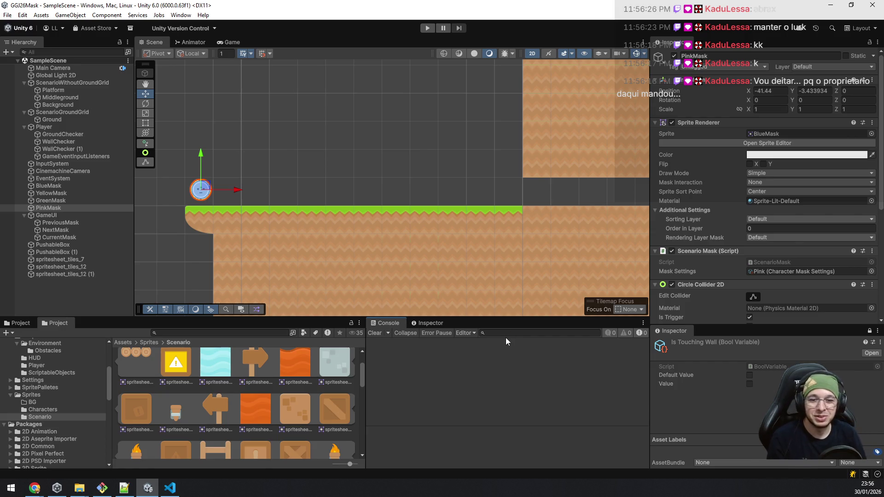
Pan across the row of platforms to review the level layout.
{"action": "scroll", "coordinate": [466, 145], "scroll_direction": "down", "scroll_amount": 5}
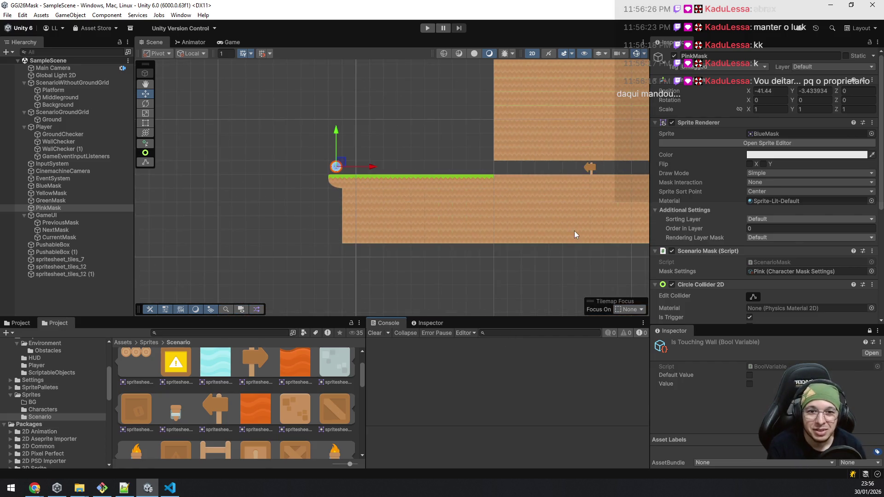
{"action": "left_click_drag", "start_coordinate": [574, 230], "coordinate": [389, 219]}
{"action": "scroll", "coordinate": [474, 223], "scroll_direction": "down", "scroll_amount": 5}
{"action": "key", "text": "w"}
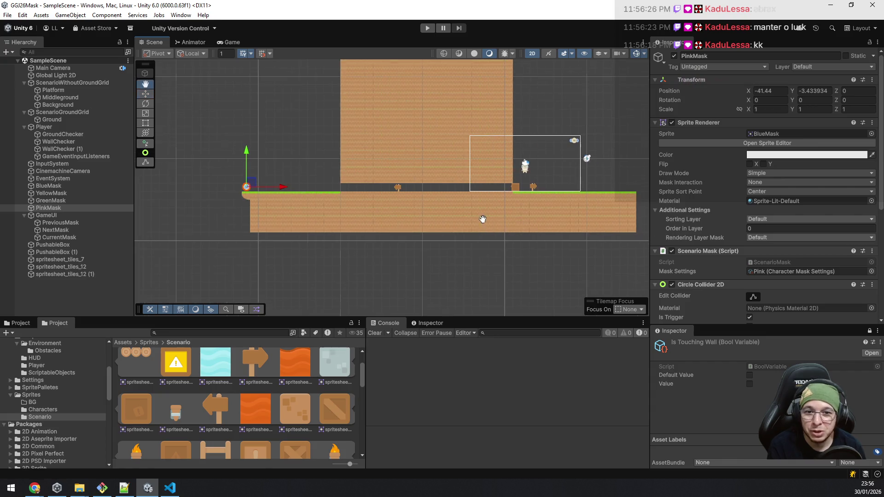
{"action": "scroll", "coordinate": [496, 217], "scroll_direction": "up", "scroll_amount": 2}
{"action": "left_click_drag", "start_coordinate": [495, 217], "coordinate": [325, 247]}
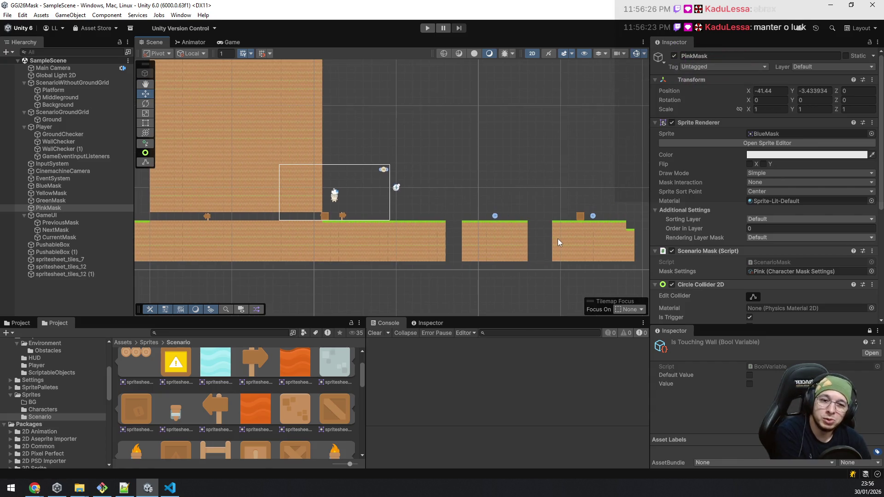
{"action": "left_click_drag", "start_coordinate": [565, 255], "coordinate": [387, 239]}
{"action": "scroll", "coordinate": [522, 239], "scroll_direction": "up", "scroll_amount": 2}
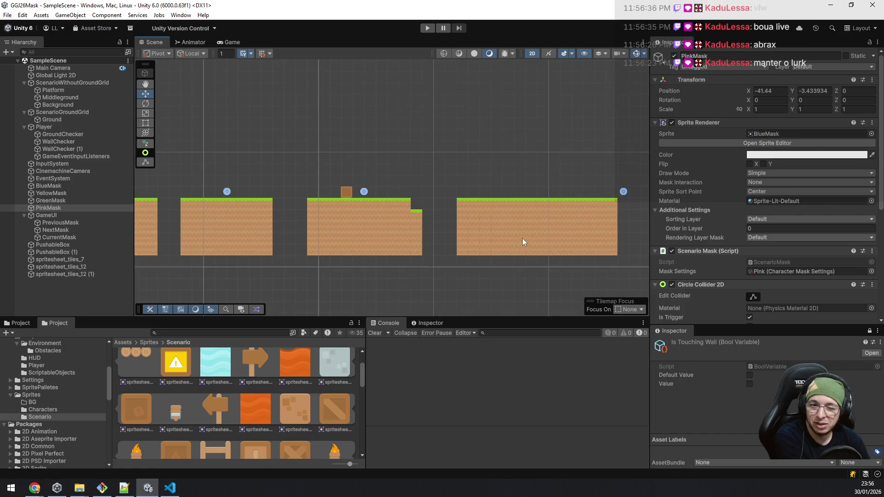
{"action": "scroll", "coordinate": [523, 236], "scroll_direction": "down", "scroll_amount": 2}
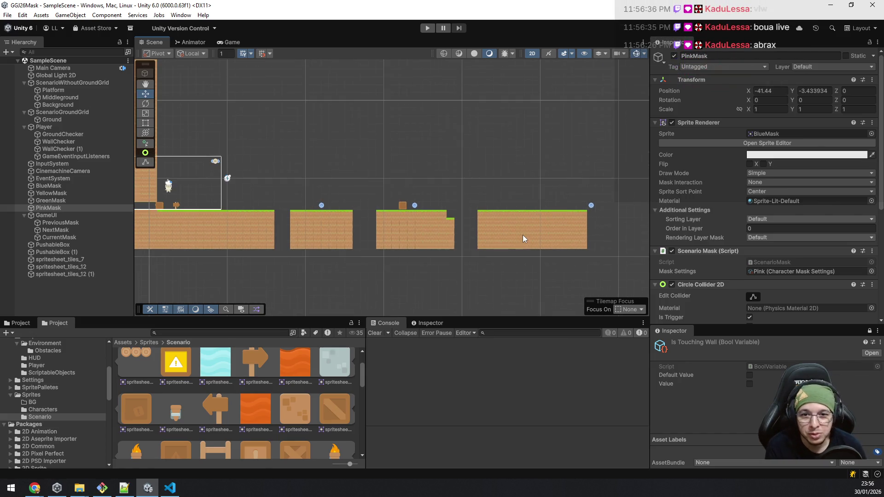
{"action": "left_click_drag", "start_coordinate": [548, 228], "coordinate": [360, 242]}
{"action": "scroll", "coordinate": [371, 239], "scroll_direction": "up", "scroll_amount": 2}
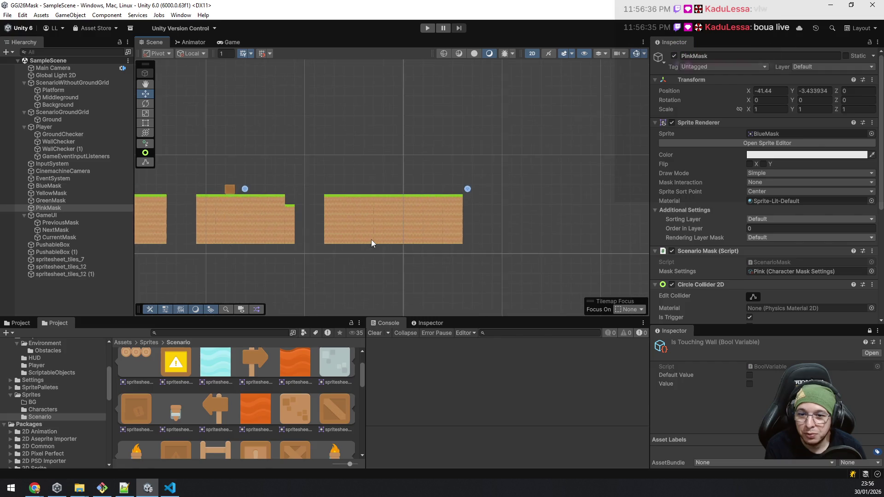
{"action": "scroll", "coordinate": [371, 239], "scroll_direction": "up", "scroll_amount": 2}
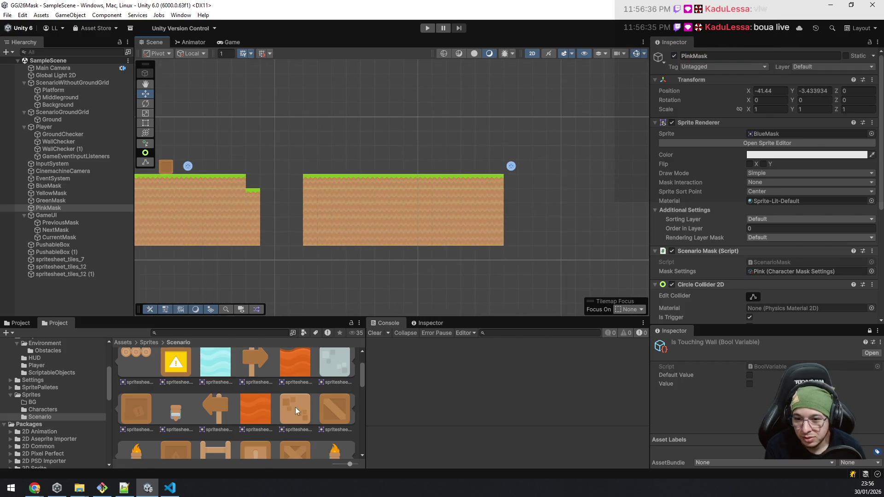
Place an arrow signpost beside the box on the middle platform.
{"action": "mouse_move", "coordinate": [239, 402]}
{"action": "left_mouse_down"}
{"action": "mouse_move", "coordinate": [350, 258]}
{"action": "mouse_move", "coordinate": [488, 161]}
{"action": "left_mouse_up"}
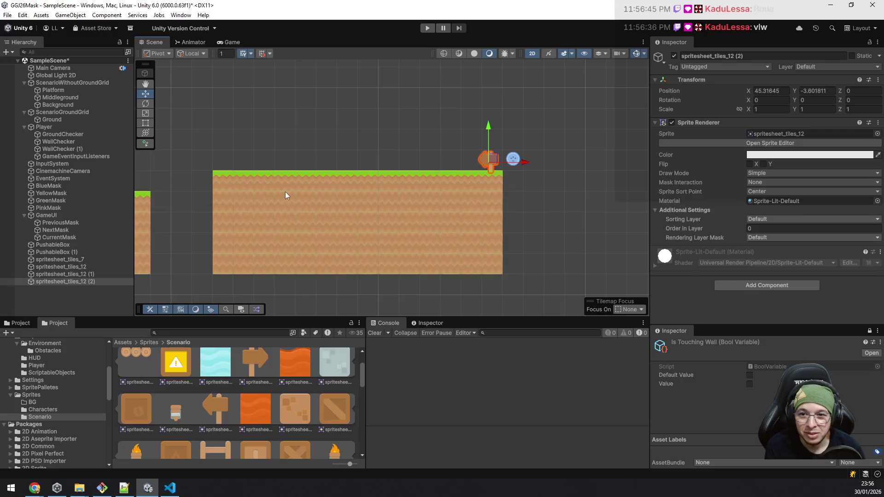
{"action": "left_click_drag", "start_coordinate": [285, 195], "coordinate": [584, 210]}
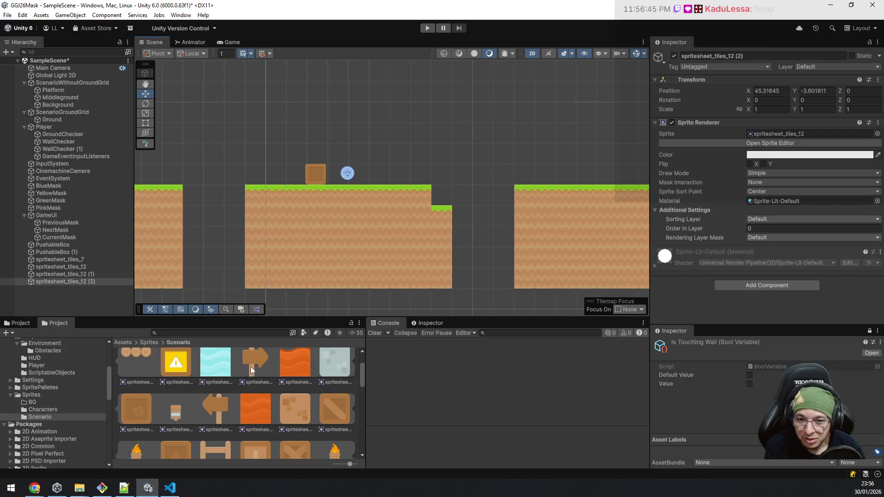
{"action": "left_click_drag", "start_coordinate": [250, 366], "coordinate": [330, 252]}
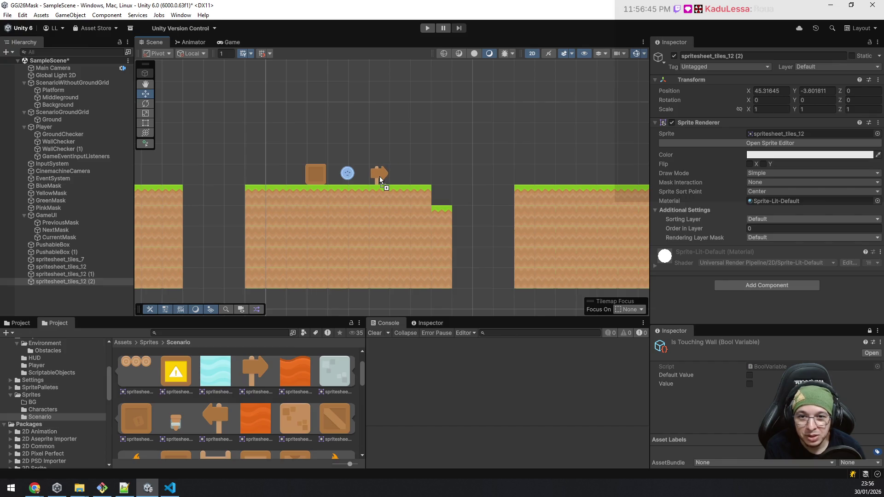
{"action": "left_click_drag", "start_coordinate": [379, 175], "coordinate": [380, 177]}
Place a plain wooden signpost next to the mask pickup further left.
{"action": "scroll", "coordinate": [361, 285], "scroll_direction": "down", "scroll_amount": 1}
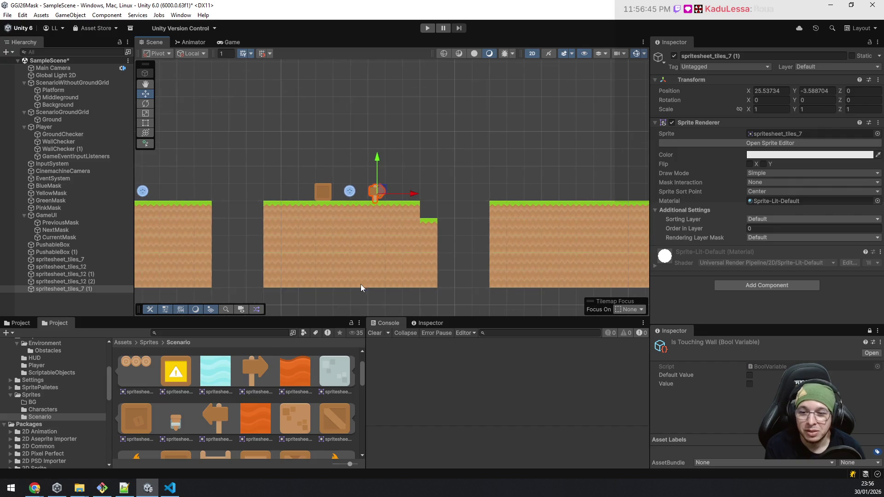
{"action": "scroll", "coordinate": [231, 413], "scroll_direction": "down", "scroll_amount": 2}
{"action": "scroll", "coordinate": [233, 411], "scroll_direction": "up", "scroll_amount": 3}
{"action": "scroll", "coordinate": [233, 410], "scroll_direction": "down", "scroll_amount": 3}
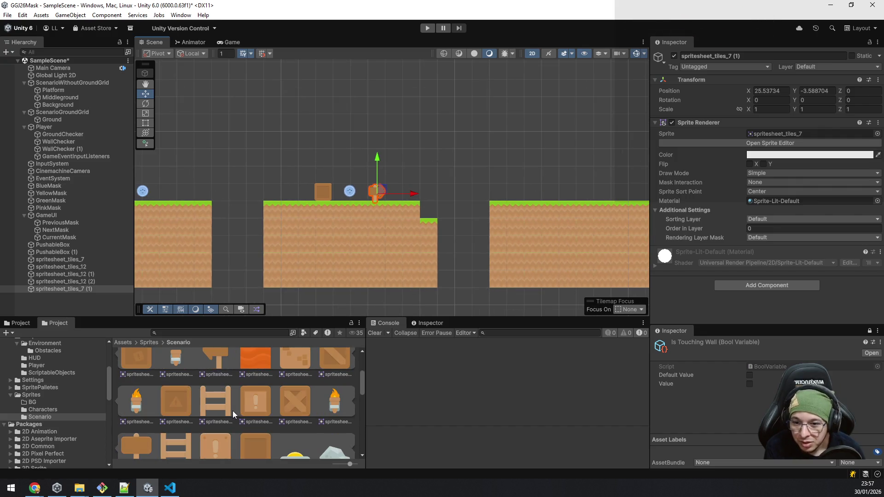
{"action": "scroll", "coordinate": [240, 405], "scroll_direction": "down", "scroll_amount": 2}
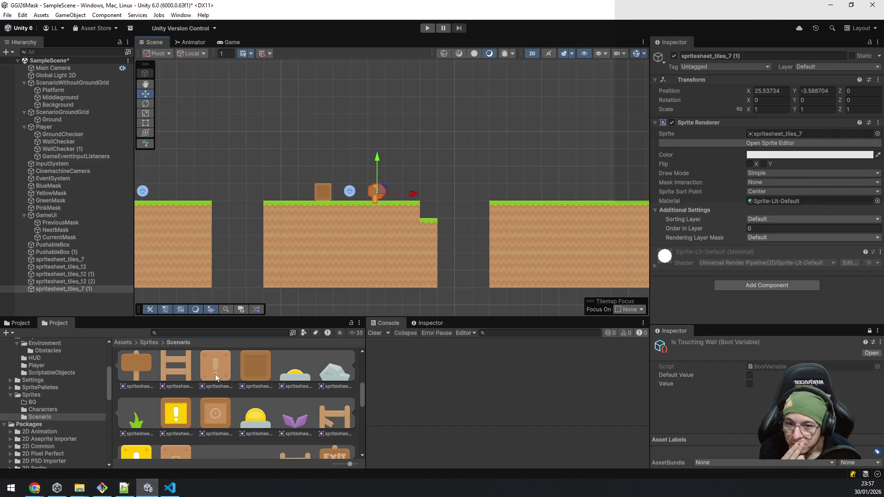
{"action": "mouse_move", "coordinate": [253, 250]}
{"action": "left_mouse_down"}
{"action": "mouse_move", "coordinate": [653, 269]}
{"action": "mouse_move", "coordinate": [526, 276]}
{"action": "left_mouse_up"}
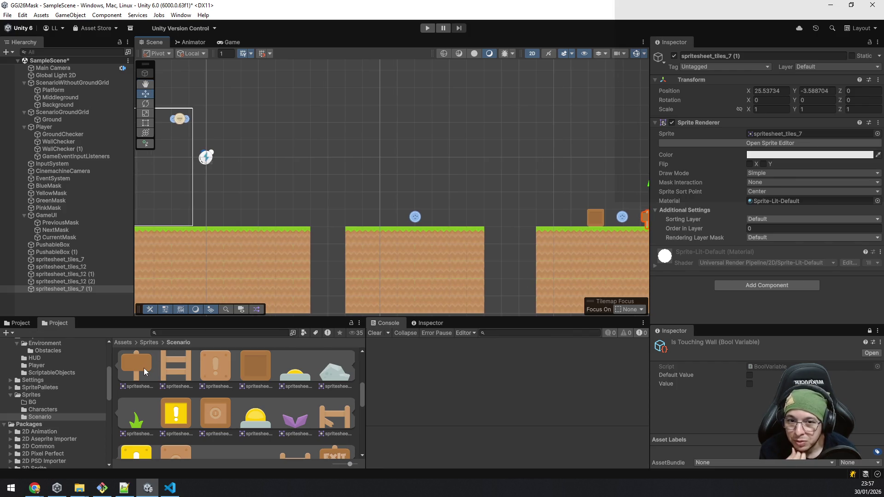
{"action": "mouse_move", "coordinate": [137, 371]}
{"action": "left_mouse_down"}
{"action": "mouse_move", "coordinate": [385, 290]}
{"action": "mouse_move", "coordinate": [439, 222]}
{"action": "left_mouse_up"}
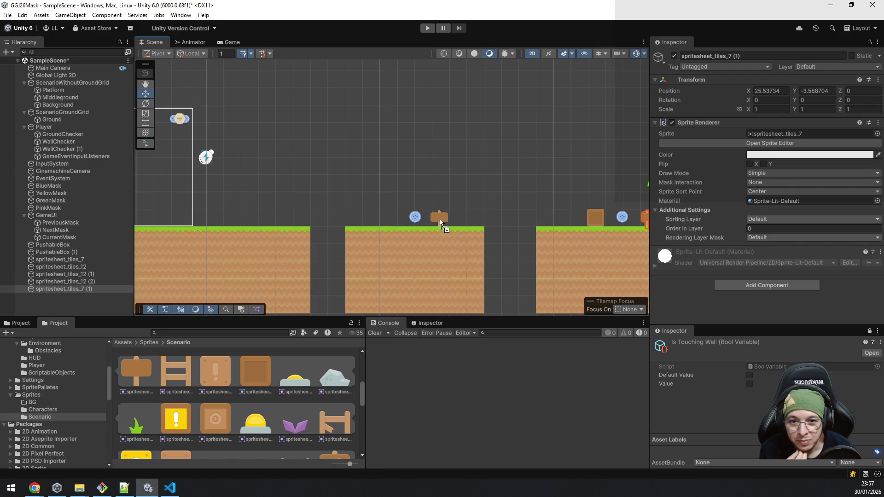
{"action": "left_click_drag", "start_coordinate": [441, 218], "coordinate": [441, 219]}
{"action": "scroll", "coordinate": [423, 269], "scroll_direction": "up", "scroll_amount": 3}
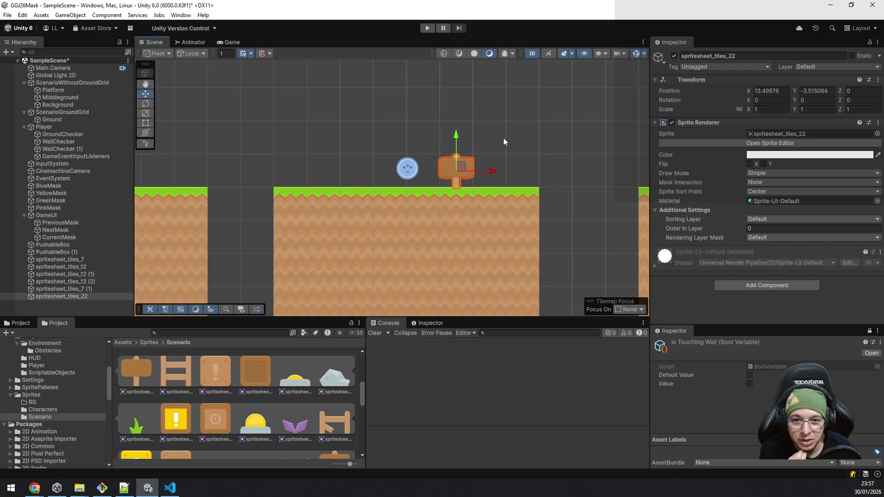
{"action": "scroll", "coordinate": [428, 192], "scroll_direction": "up", "scroll_amount": 1}
{"action": "left_click_drag", "start_coordinate": [427, 159], "coordinate": [420, 252]}
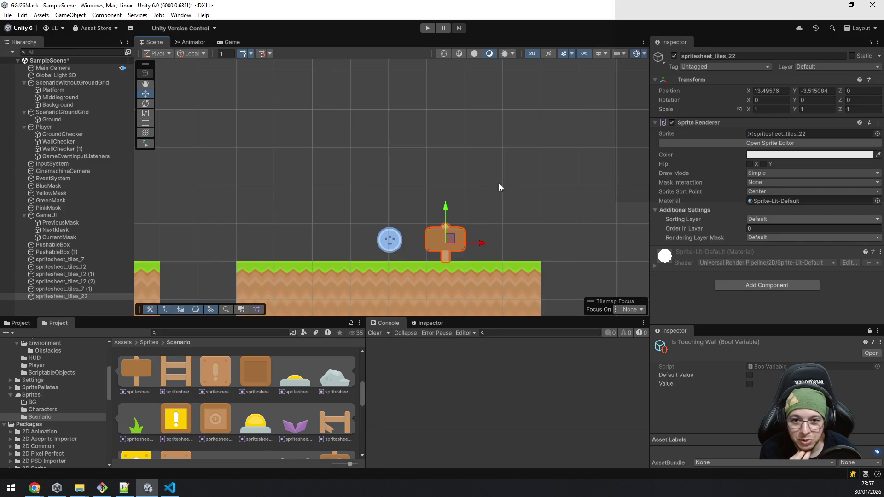
{"action": "scroll", "coordinate": [455, 267], "scroll_direction": "down", "scroll_amount": 2}
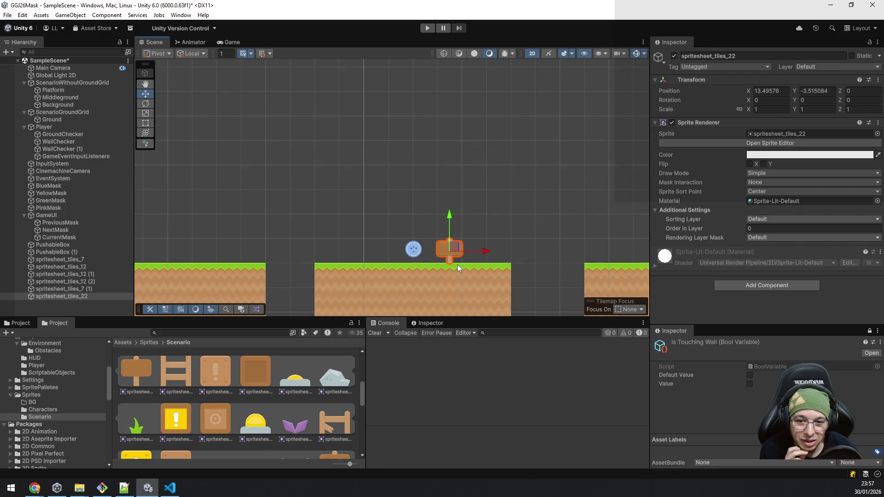
{"action": "scroll", "coordinate": [456, 263], "scroll_direction": "down", "scroll_amount": 3}
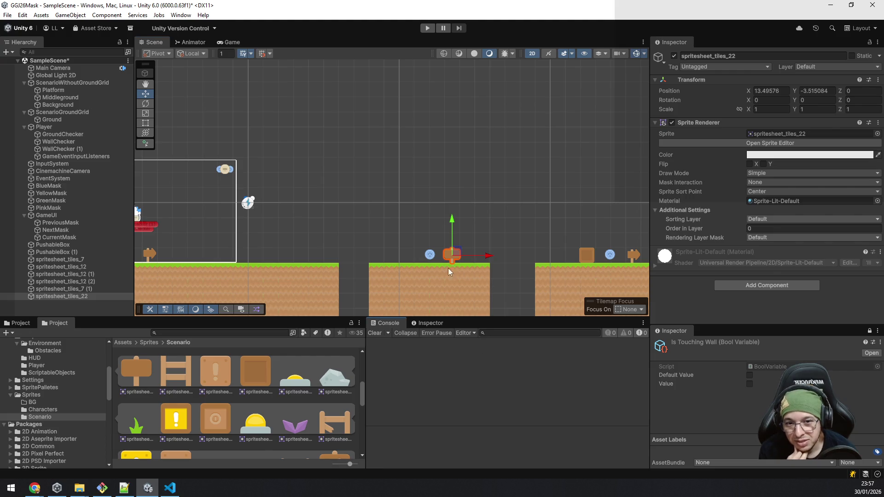
{"action": "left_click", "coordinate": [357, 214]}
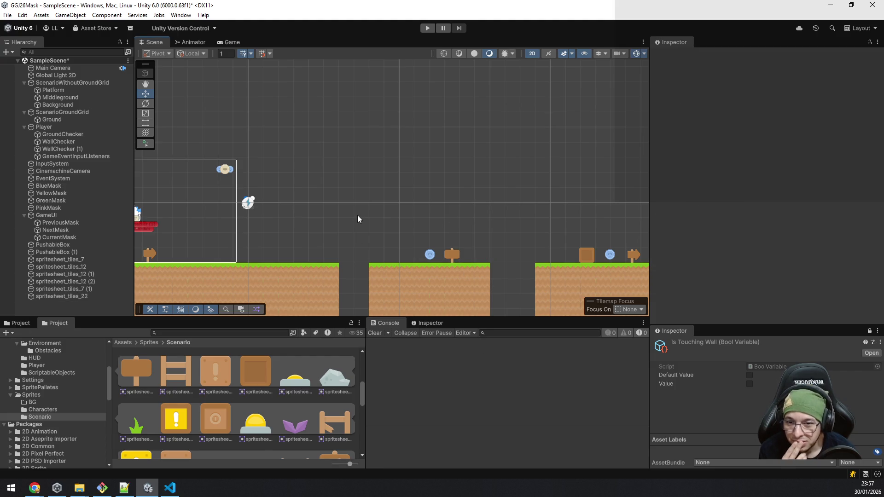
Zoom out over the whole level, then enter Play mode to try the new signposts.
{"action": "scroll", "coordinate": [357, 215], "scroll_direction": "down", "scroll_amount": 2}
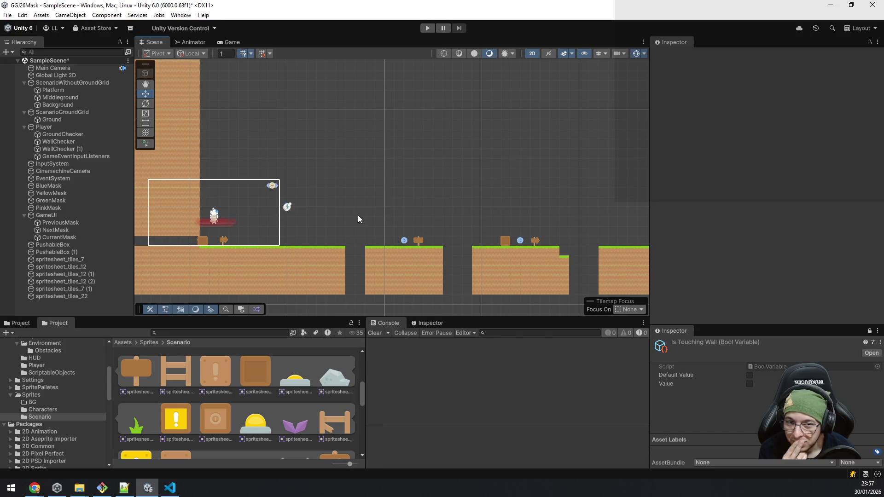
{"action": "scroll", "coordinate": [358, 214], "scroll_direction": "down", "scroll_amount": 2}
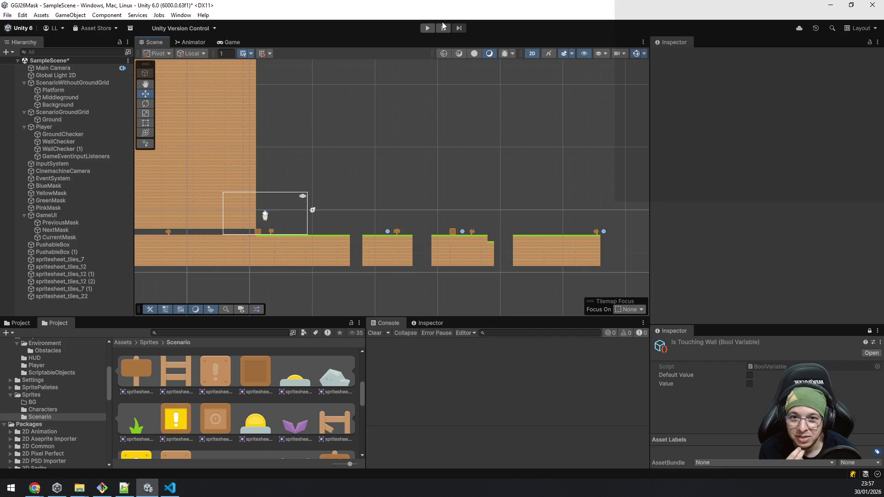
{"action": "mouse_move", "coordinate": [581, 203]}
{"action": "left_mouse_down"}
{"action": "mouse_move", "coordinate": [351, 152]}
{"action": "mouse_move", "coordinate": [478, 187]}
{"action": "mouse_move", "coordinate": [477, 205]}
{"action": "mouse_move", "coordinate": [415, 213]}
{"action": "mouse_move", "coordinate": [505, 204]}
{"action": "left_mouse_up"}
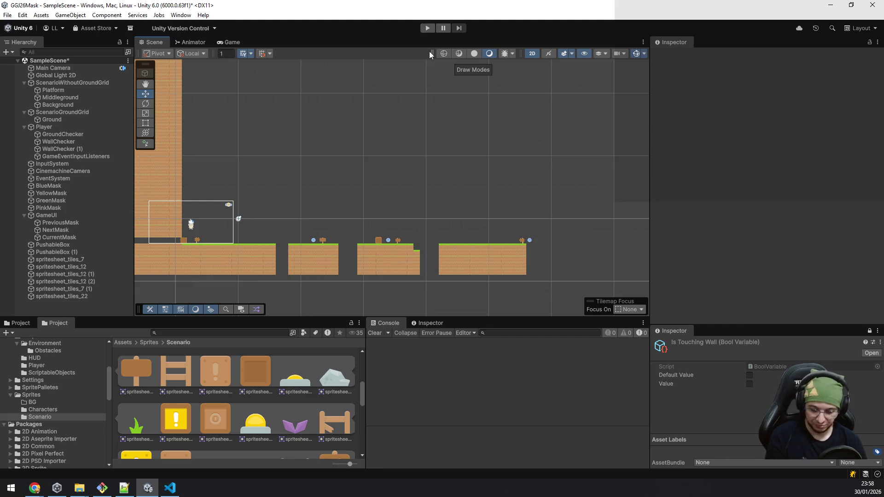
{"action": "left_click", "coordinate": [427, 28]}
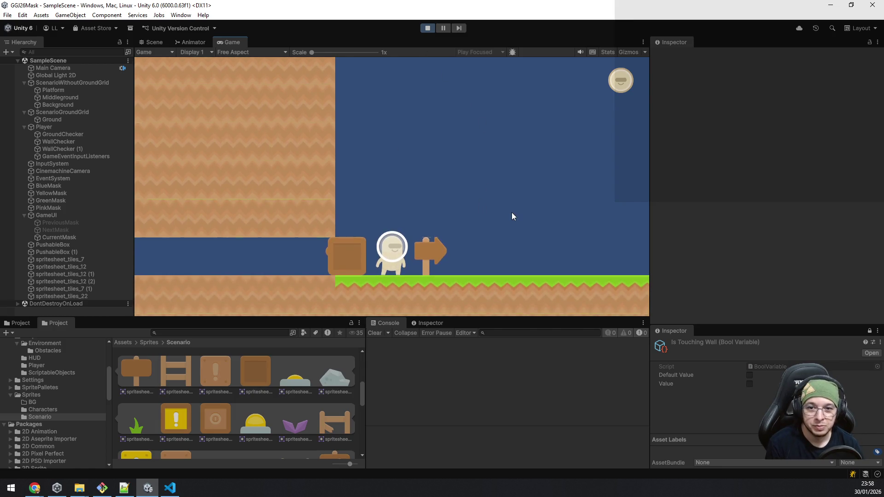
Hop onto the box, then run right over the gaps to collect the green and yellow masks.
{"action": "key", "text": "Left"}
{"action": "key", "text": "space"}
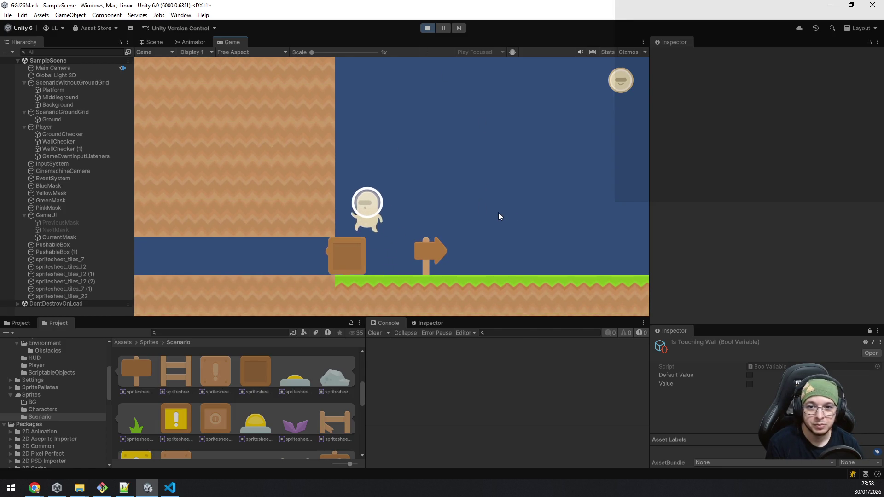
{"action": "key", "text": "Right"}
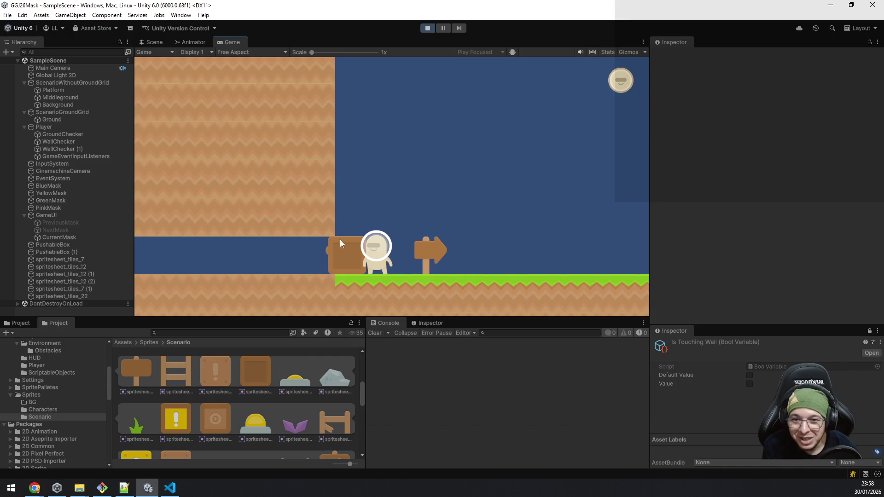
{"action": "key", "text": "Right"}
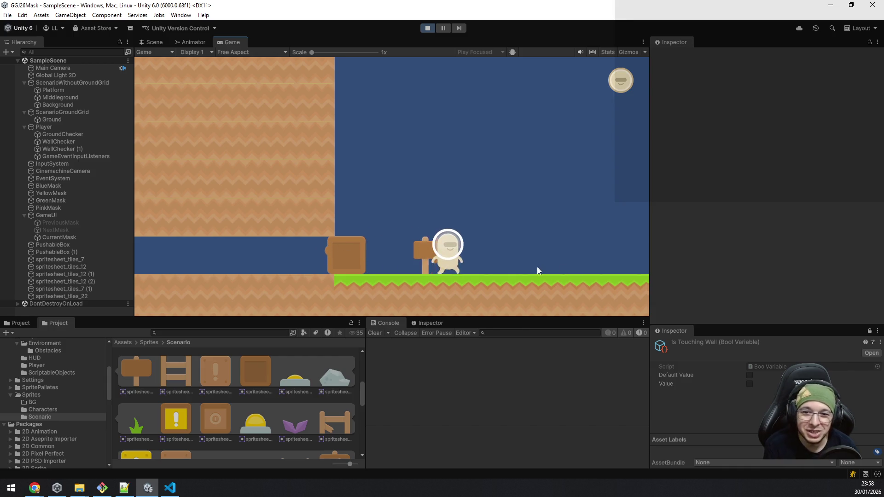
{"action": "key", "text": "Right"}
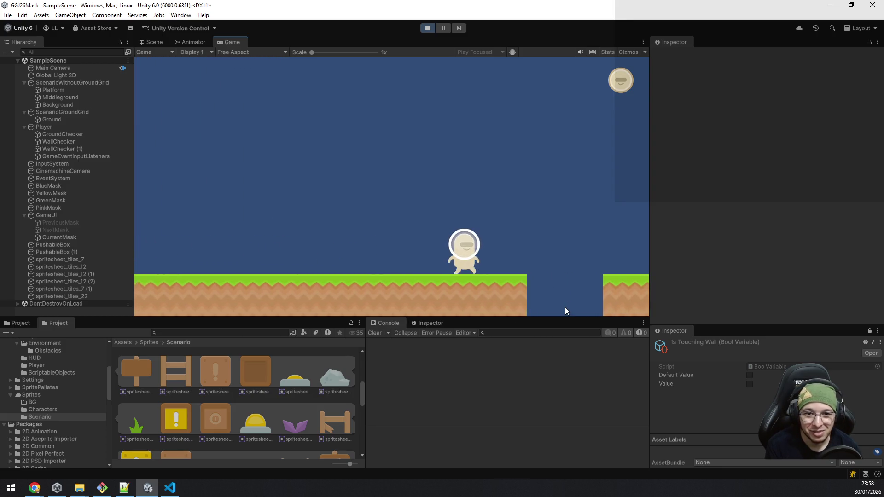
{"action": "key", "text": "space"}
{"action": "key", "text": "Right"}
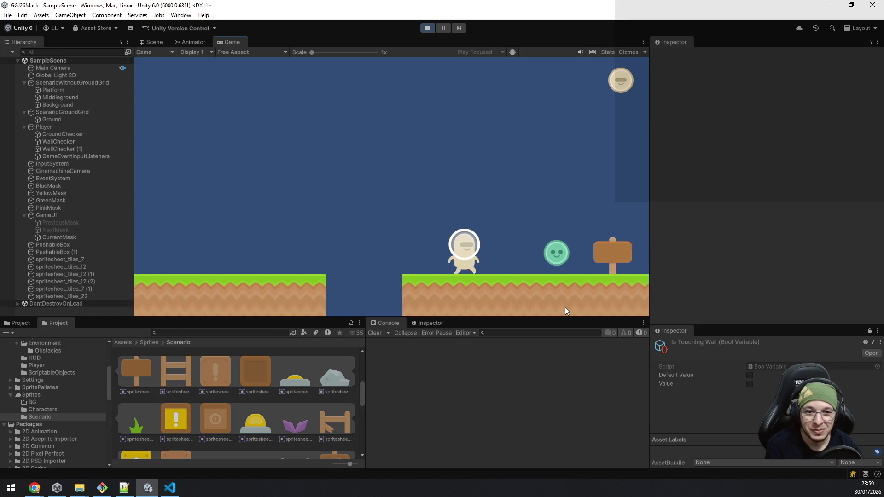
{"action": "key", "text": "Right"}
{"action": "key", "text": "space"}
{"action": "key", "text": "Right"}
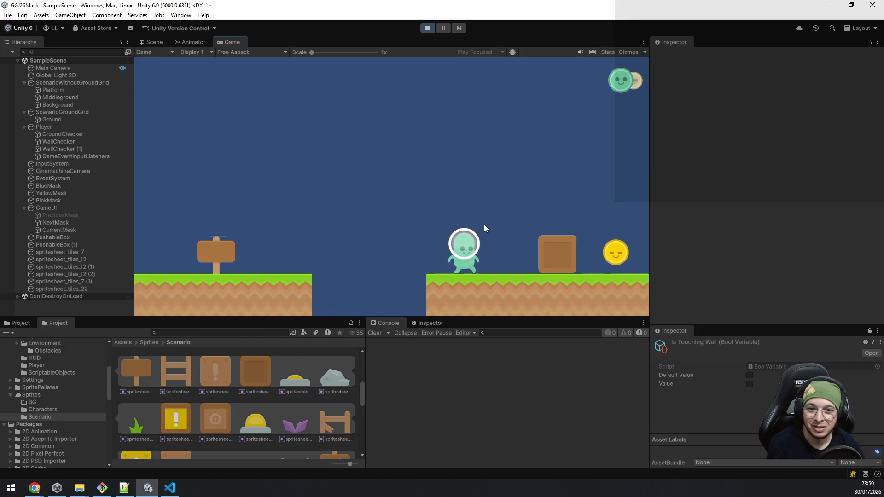
{"action": "key", "text": "Right"}
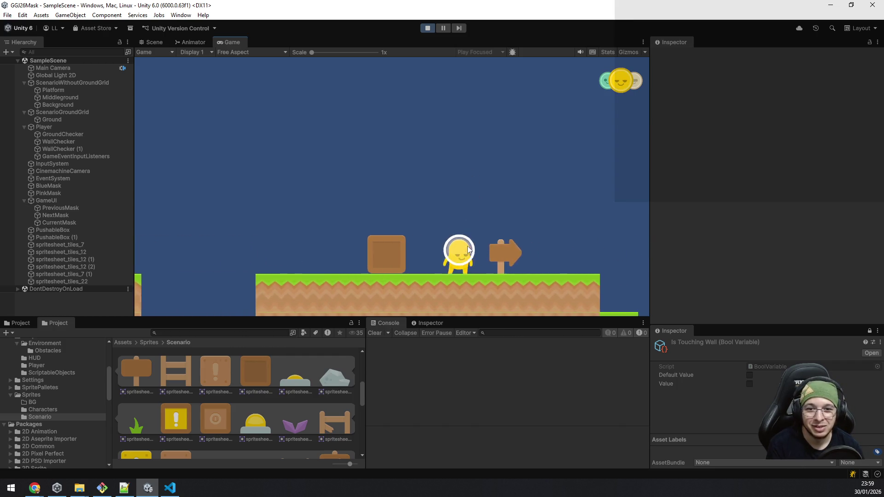
Switch to green to jump back over the box, then wear yellow and push the box past the signpost.
{"action": "key", "text": "q"}
{"action": "key", "text": "space"}
{"action": "key", "text": "Left"}
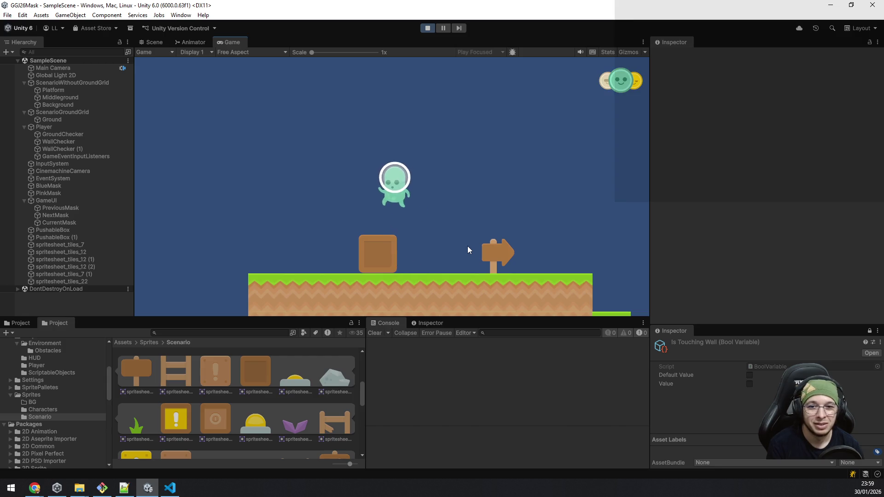
{"action": "key", "text": "e"}
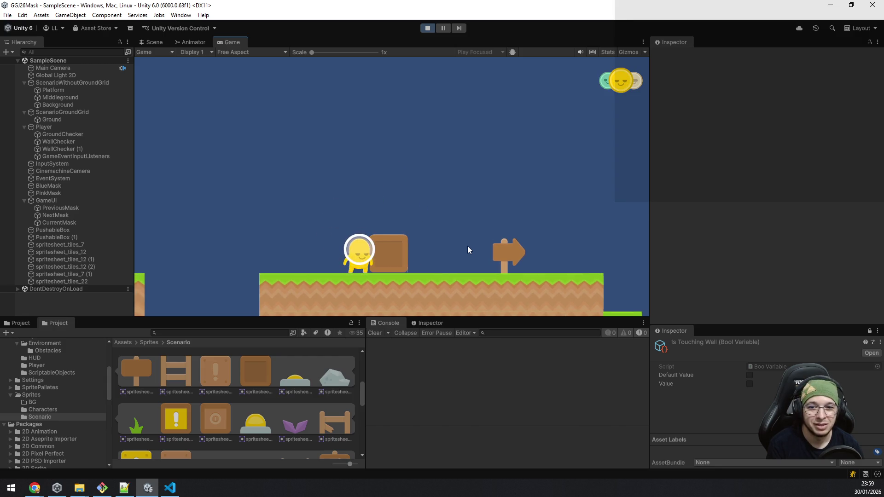
{"action": "key", "text": "Right"}
{"action": "key", "text": "Right"}
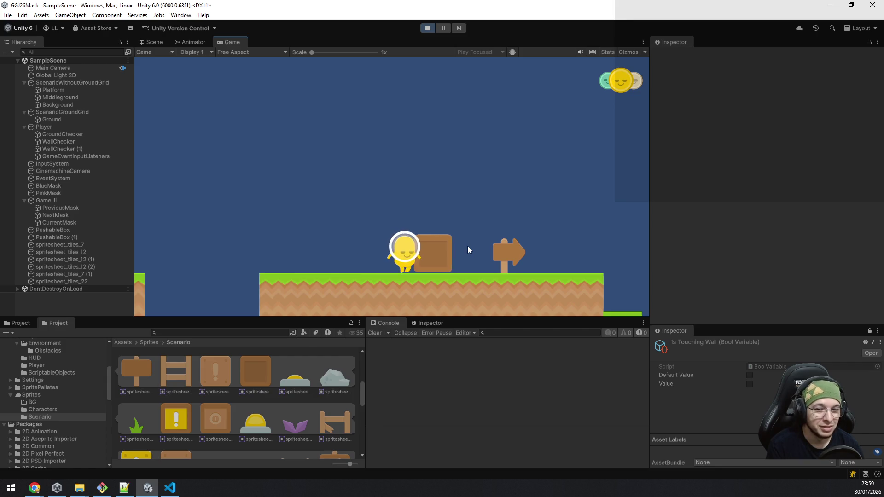
{"action": "key", "text": "Right"}
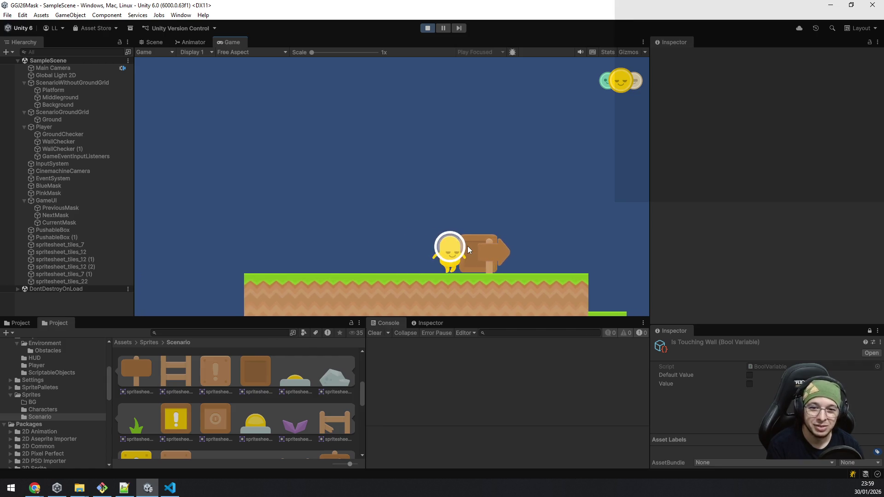
{"action": "key", "text": "Right"}
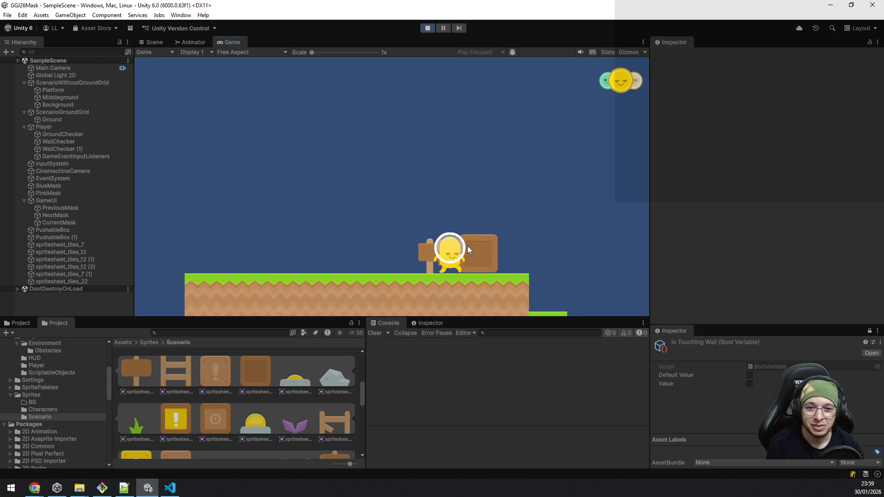
Walk back to the signpost and push the box further right.
{"action": "key", "text": "Left"}
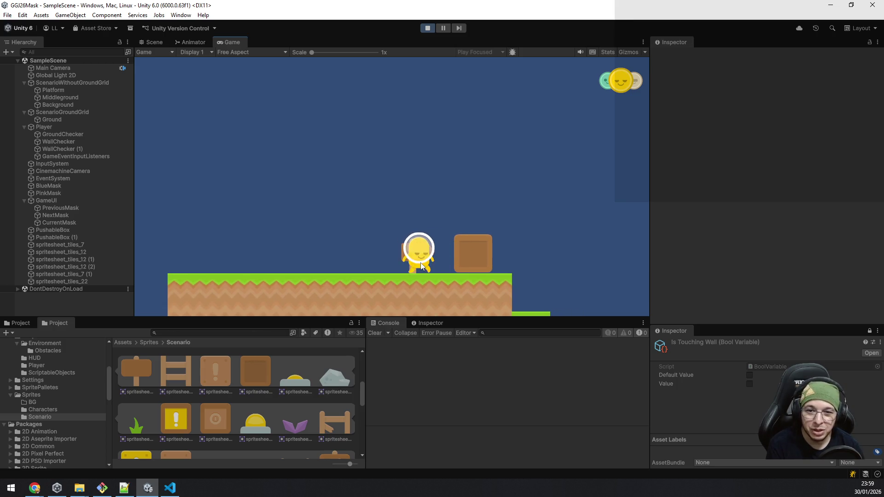
{"action": "key", "text": "Left"}
{"action": "key", "text": "Right"}
{"action": "key", "text": "Left"}
{"action": "key", "text": "Right"}
{"action": "key", "text": "Right"}
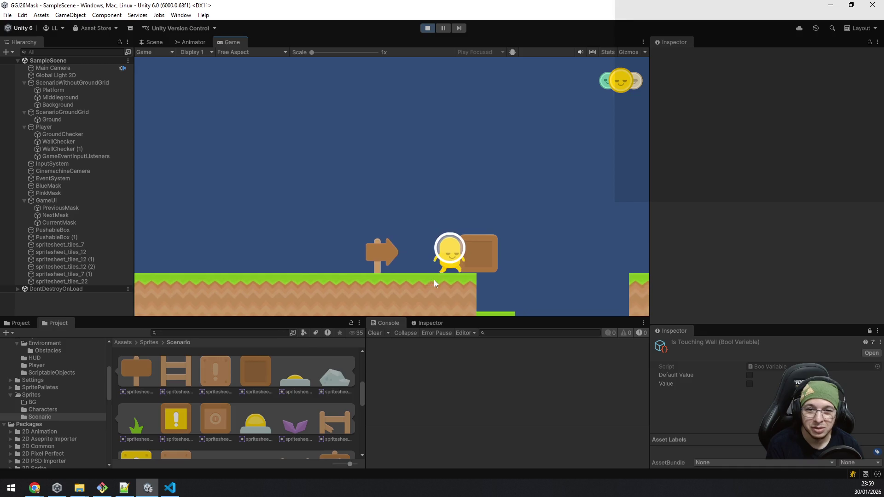
{"action": "key", "text": "Right"}
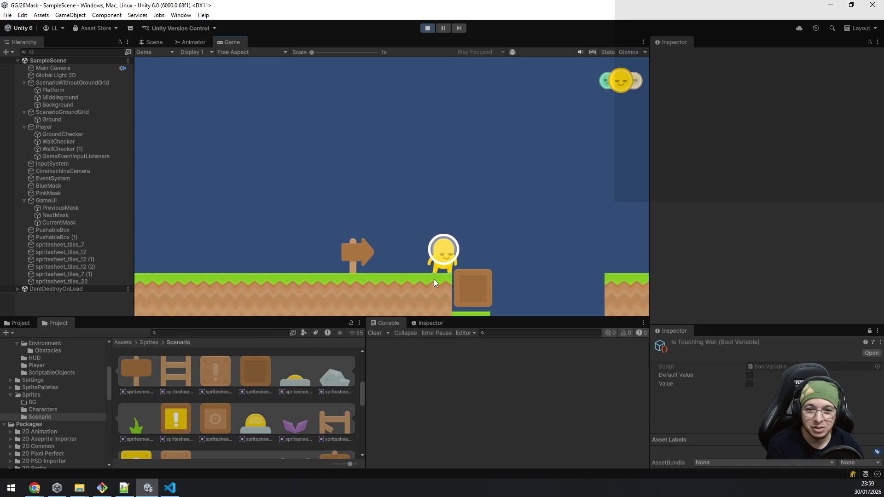
Toggle between the green and yellow masks while pacing back and forth past the signpost.
{"action": "key", "text": "q"}
{"action": "key", "text": "Left"}
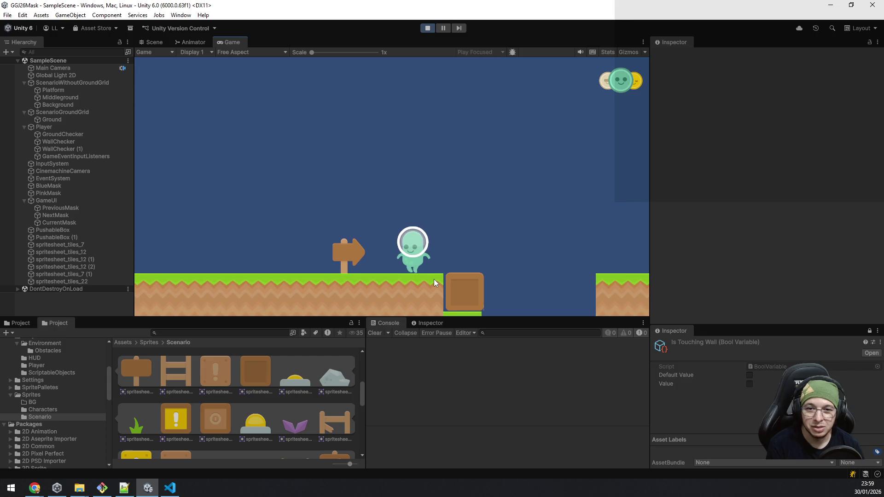
{"action": "key", "text": "Right"}
{"action": "key", "text": "Left"}
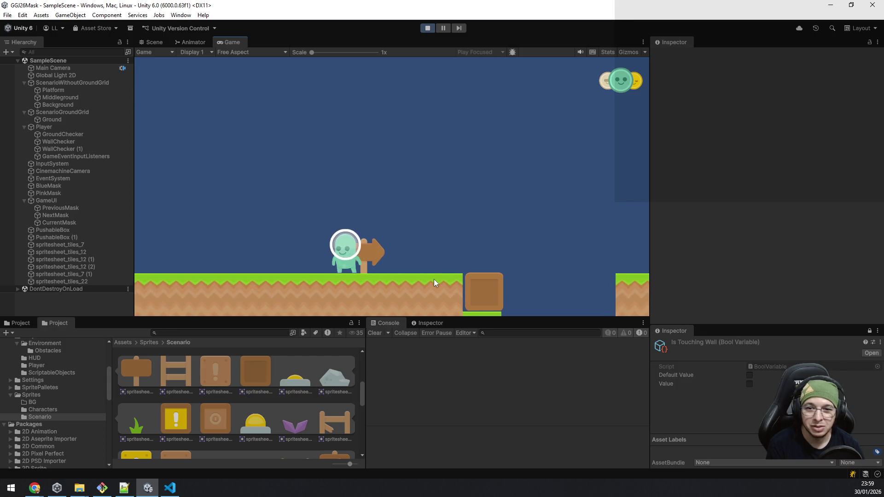
{"action": "key", "text": "e"}
{"action": "key", "text": "Right"}
{"action": "key", "text": "Left"}
{"action": "key", "text": "q"}
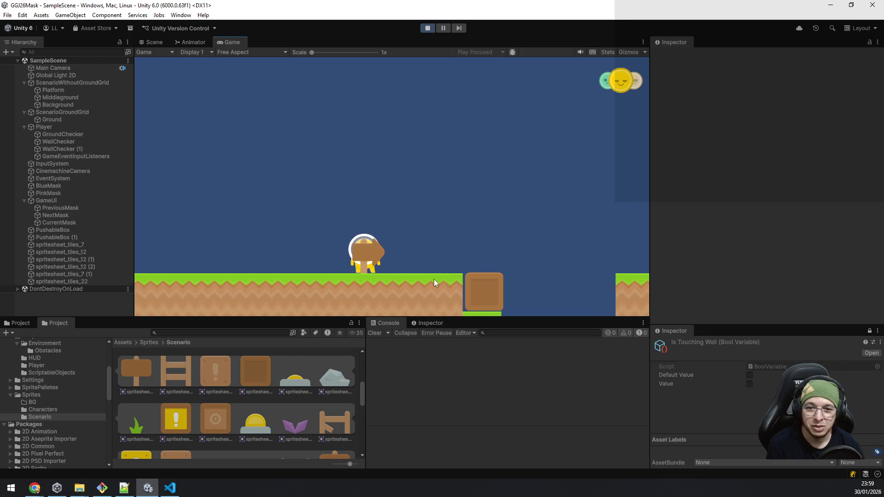
{"action": "key", "text": "Left"}
{"action": "key", "text": "Right"}
{"action": "key", "text": "Left"}
{"action": "key", "text": "Right"}
{"action": "key", "text": "e"}
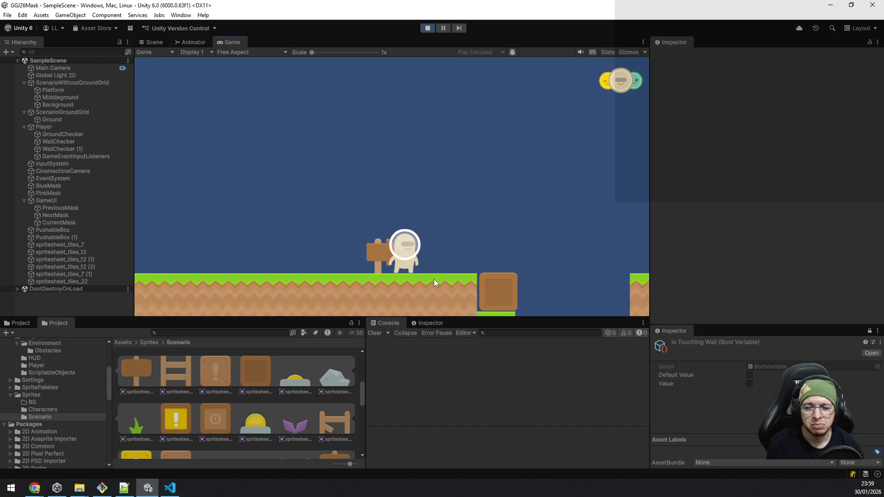
{"action": "key", "text": "q"}
{"action": "key", "text": "Left"}
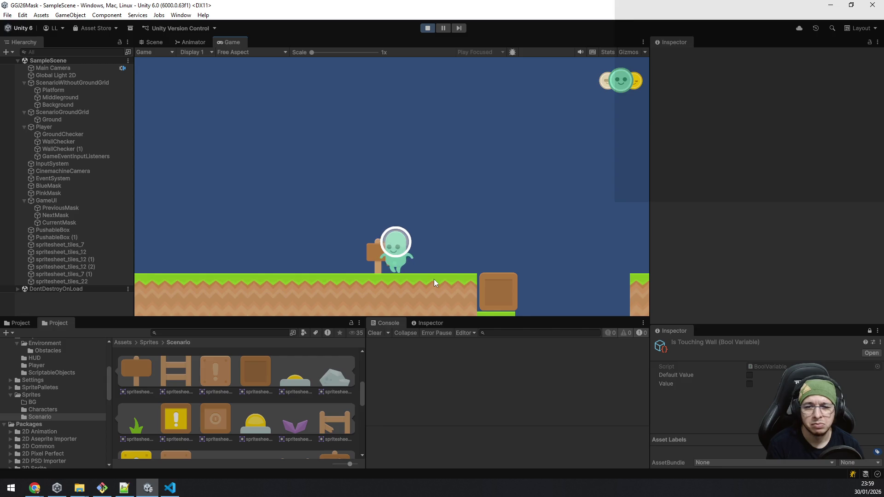
Jump the gap and walk right to collect the blue mask.
{"action": "key", "text": "Right"}
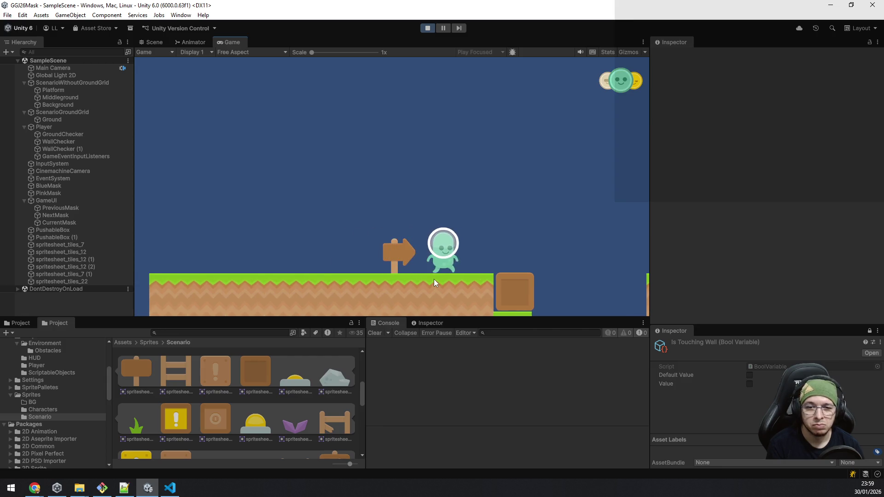
{"action": "key", "text": "space"}
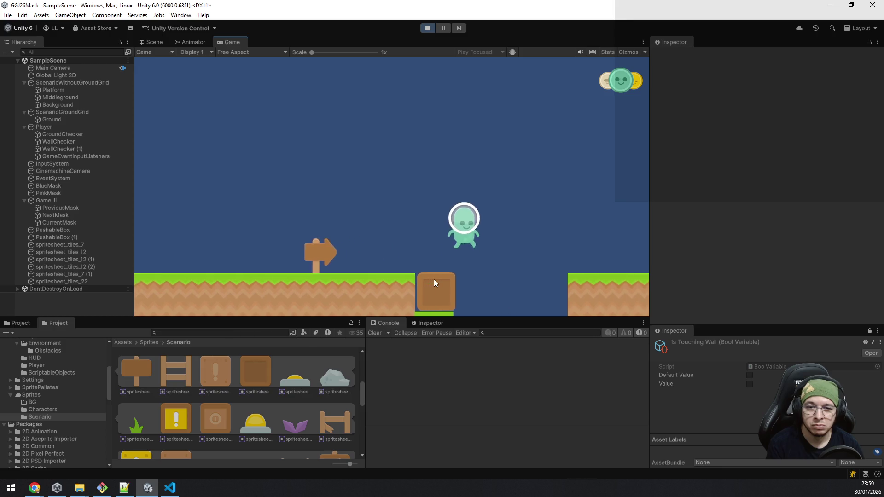
{"action": "key", "text": "Right"}
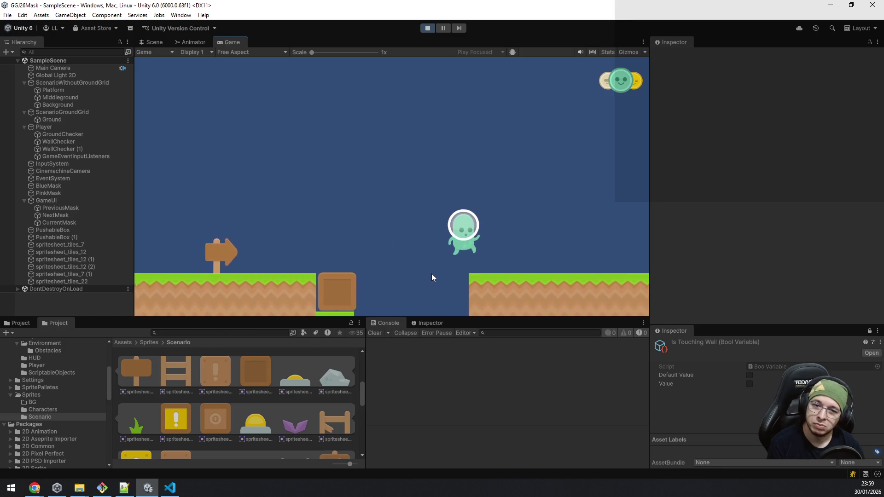
{"action": "key", "text": "Right"}
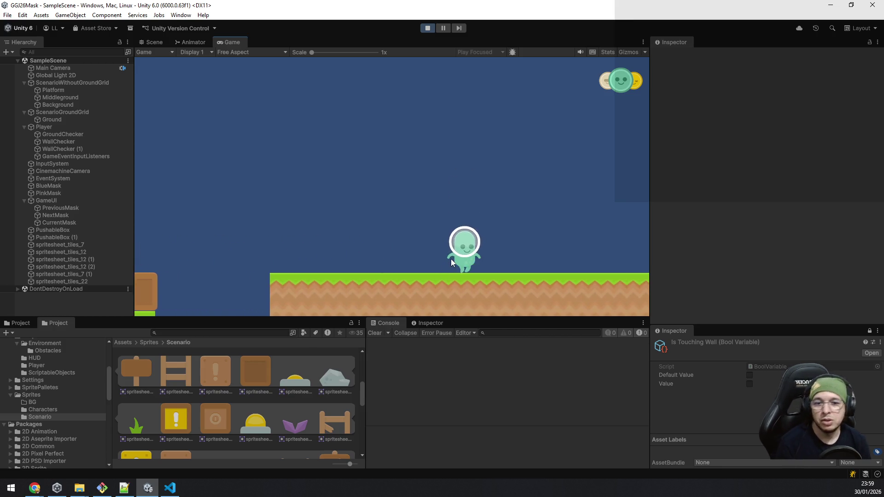
{"action": "key", "text": "Left"}
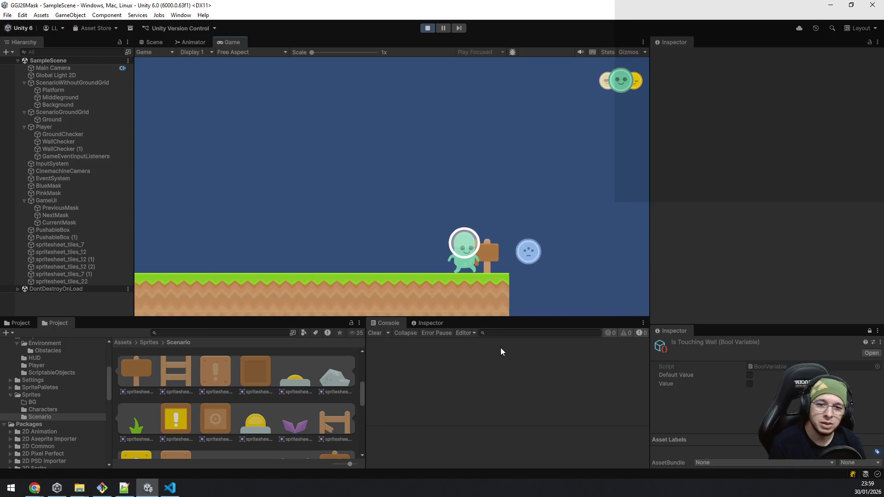
{"action": "key", "text": "Right"}
Head back left with jumps toward the box and the pit.
{"action": "key", "text": "Left"}
{"action": "key", "text": "space"}
{"action": "key", "text": "Left"}
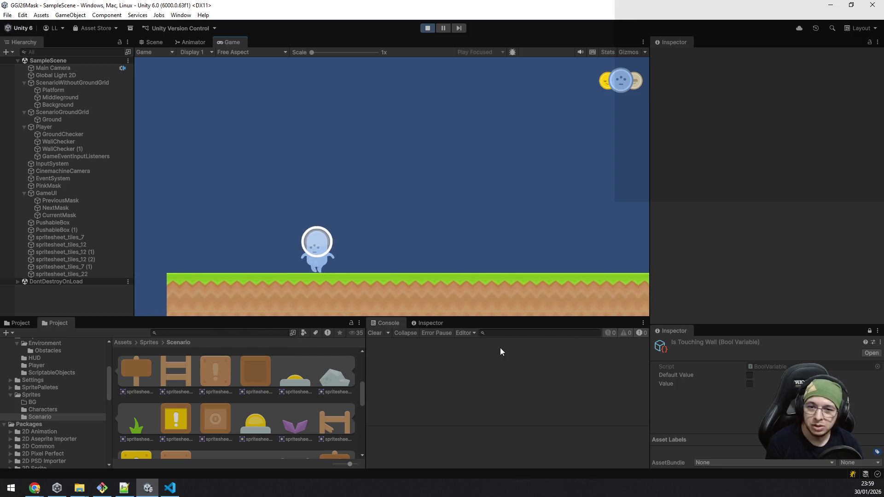
{"action": "key", "text": "Left"}
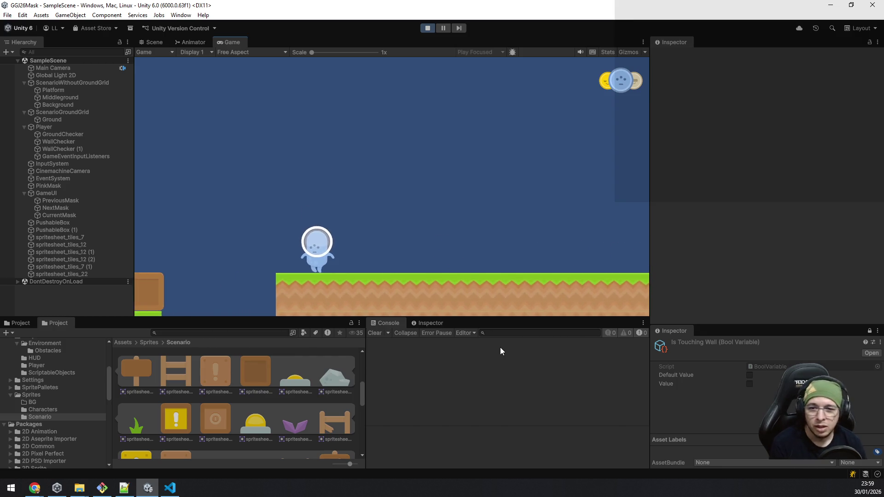
{"action": "key", "text": "space"}
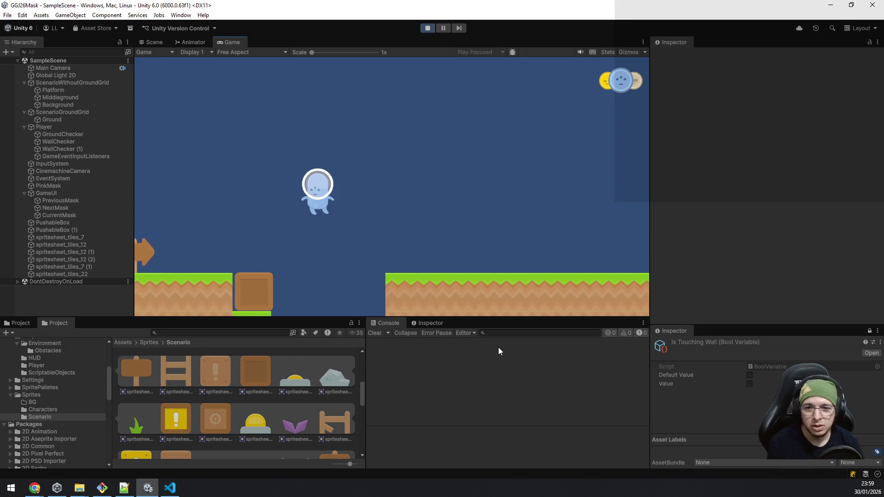
{"action": "key", "text": "Left"}
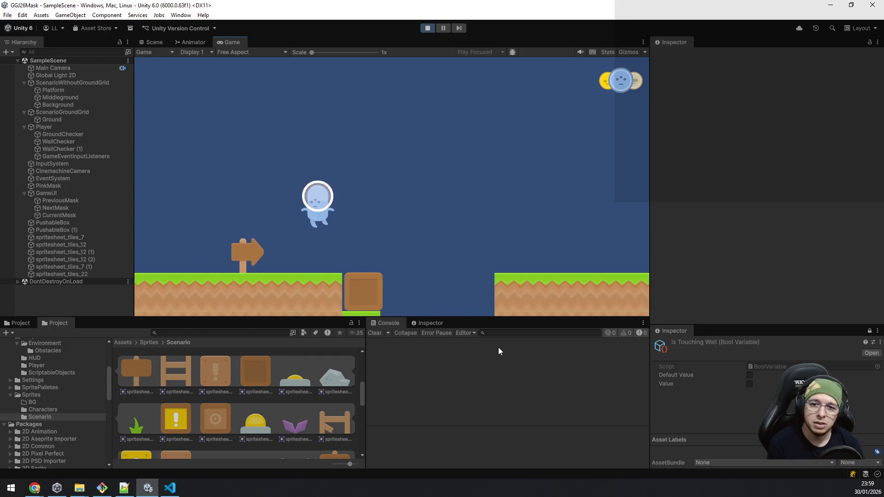
{"action": "key", "text": "Left"}
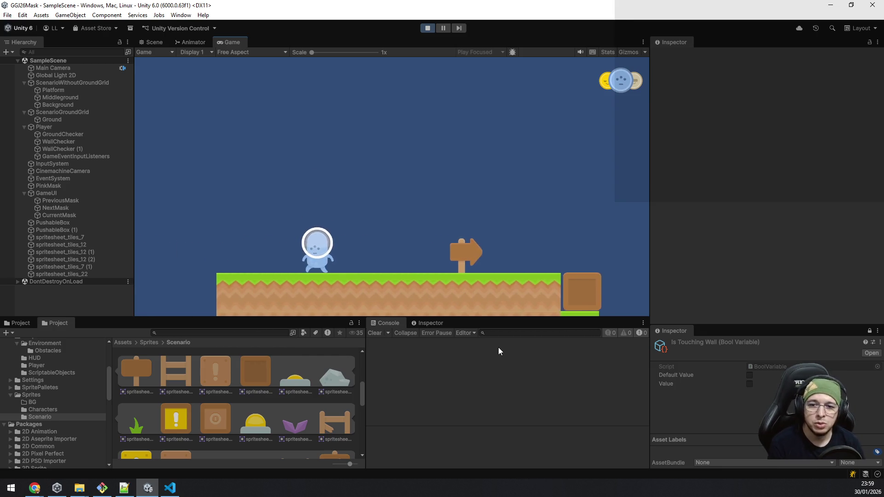
Jump the pit, hop back across, and walk left up to the starting wall.
{"action": "key", "text": "space"}
{"action": "key", "text": "Left"}
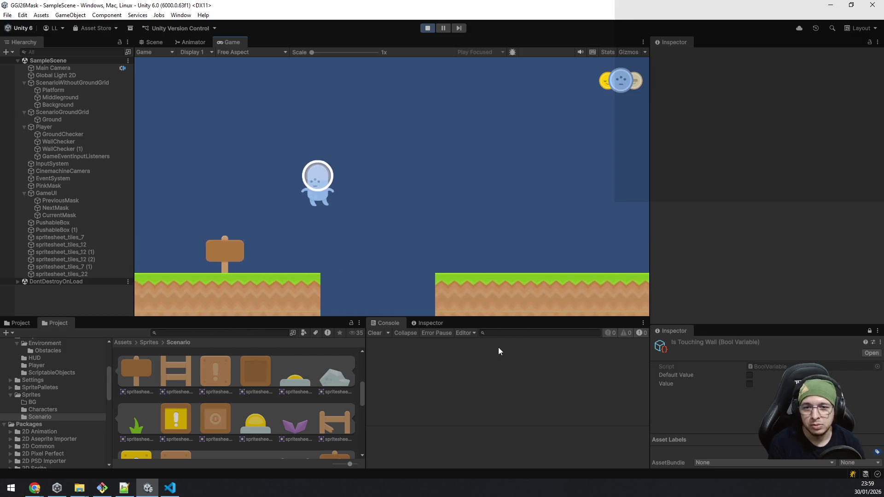
{"action": "key", "text": "Right"}
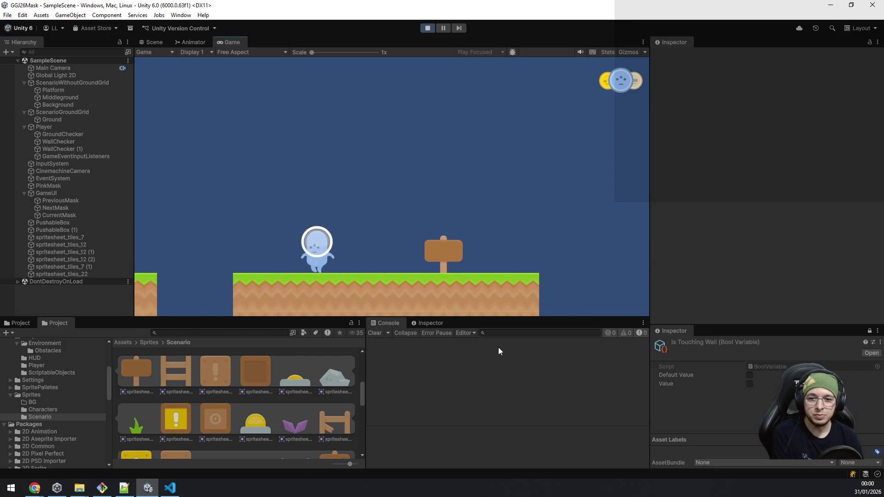
{"action": "key", "text": "space"}
{"action": "key", "text": "Left"}
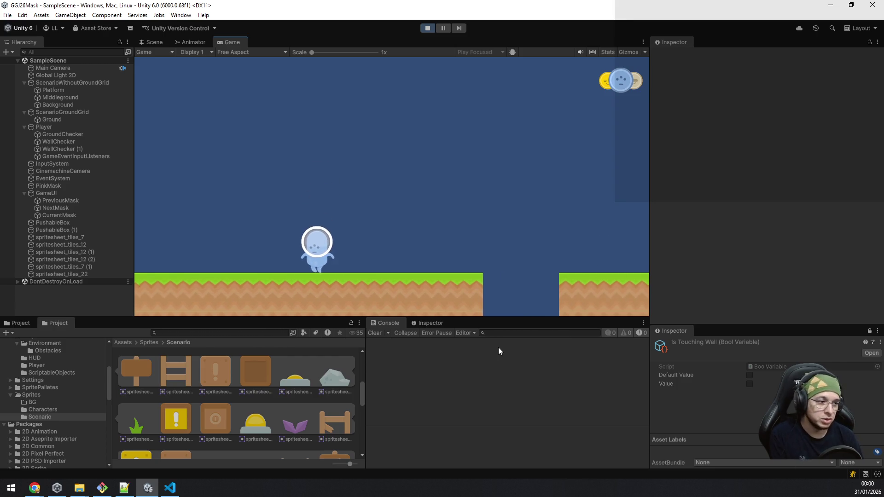
{"action": "key", "text": "Left"}
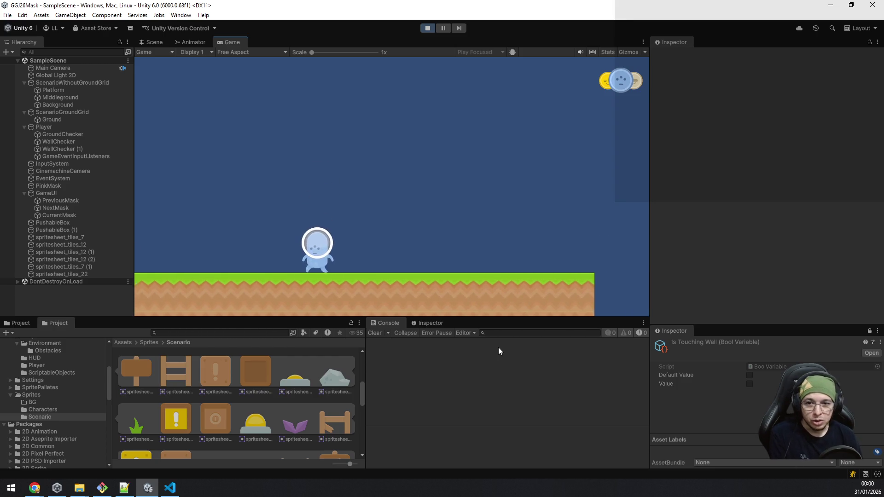
{"action": "key", "text": "Left"}
Switch from blue to yellow and push the box left past the signpost toward the grass.
{"action": "key", "text": "q"}
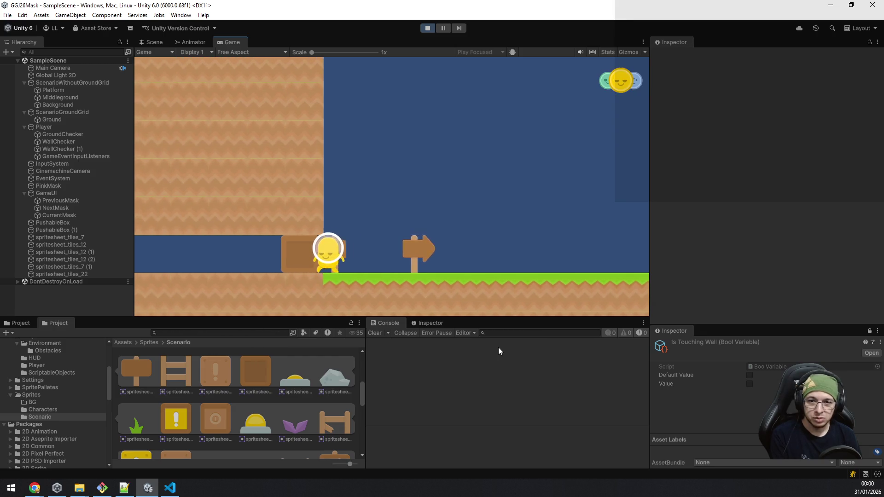
{"action": "key", "text": "Left"}
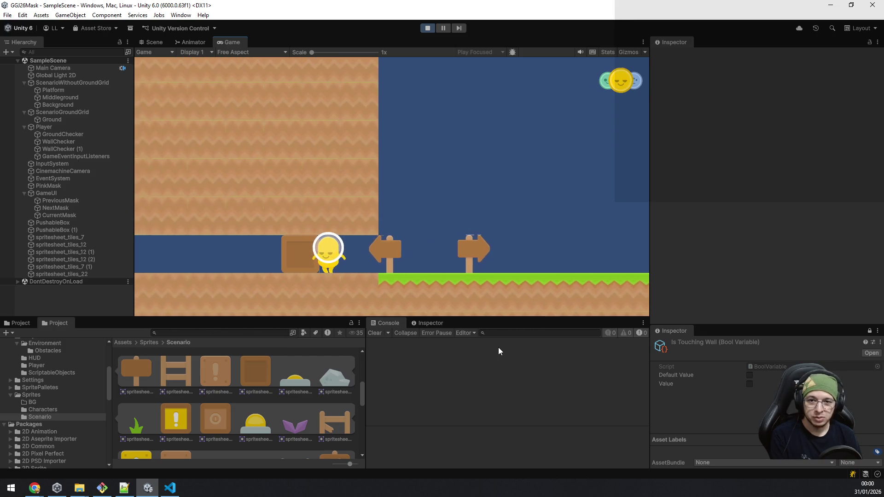
{"action": "key", "text": "Left"}
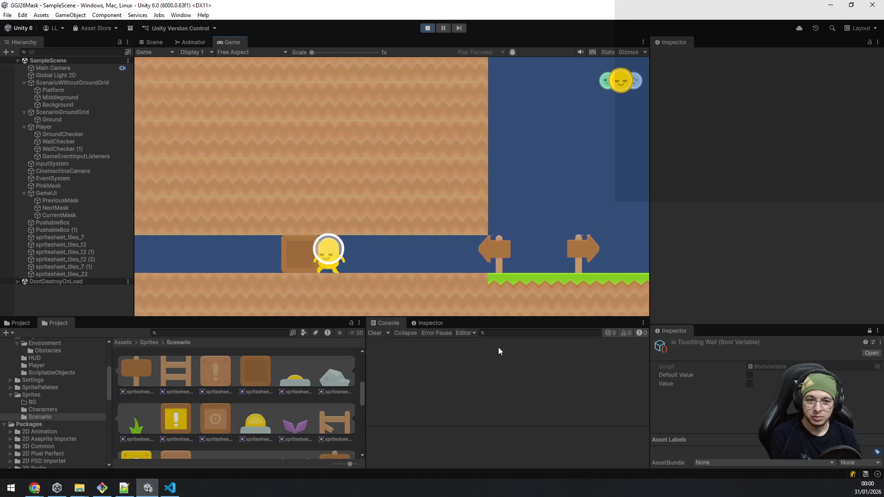
{"action": "key", "text": "Left"}
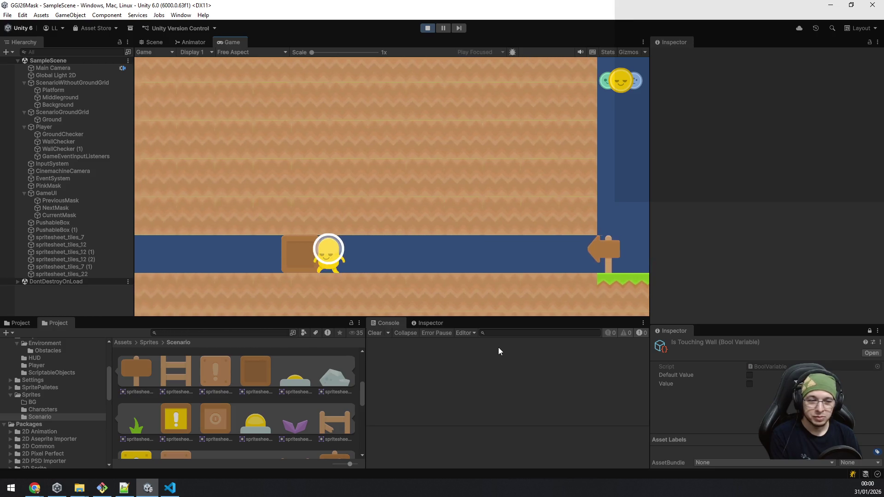
{"action": "key", "text": "Left"}
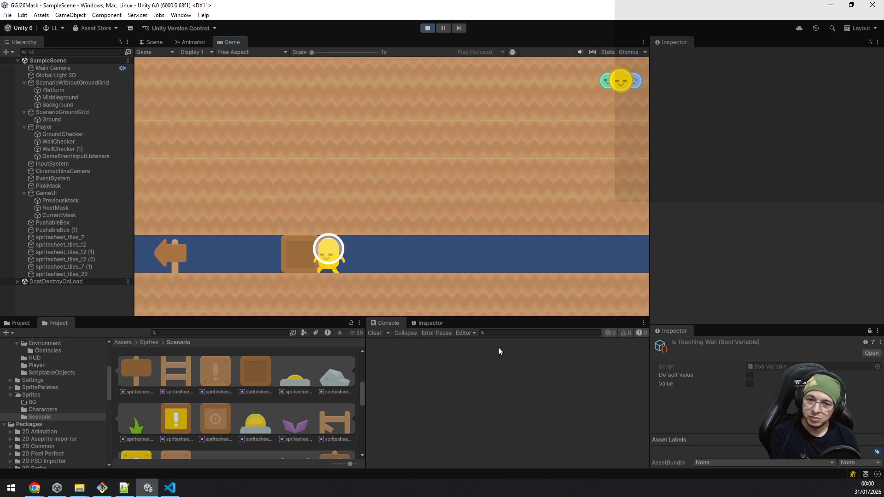
{"action": "key", "text": "Left"}
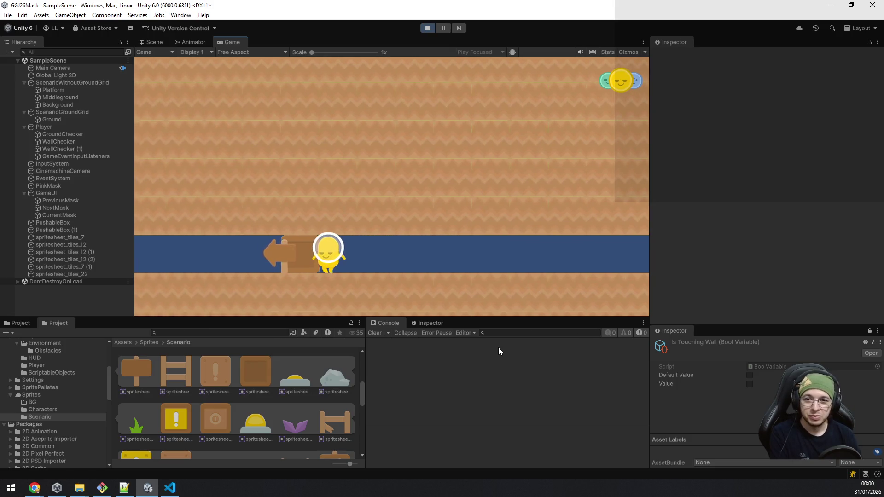
{"action": "key", "text": "Left"}
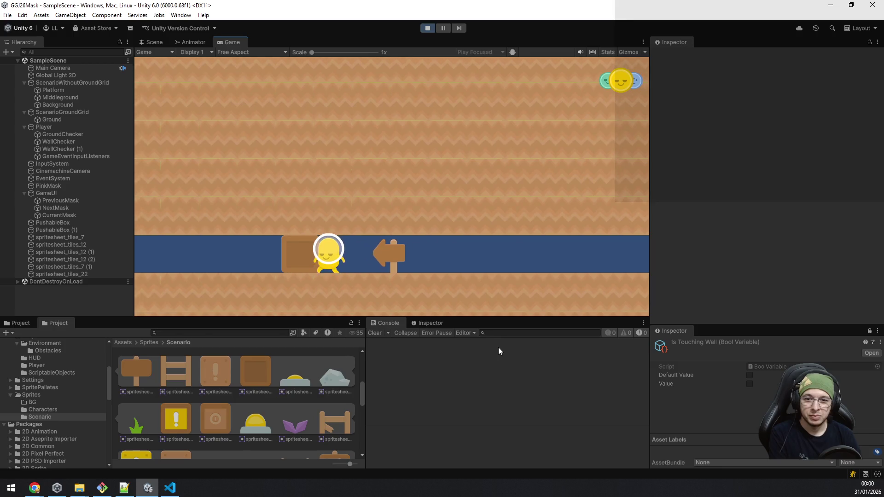
{"action": "key", "text": "Left"}
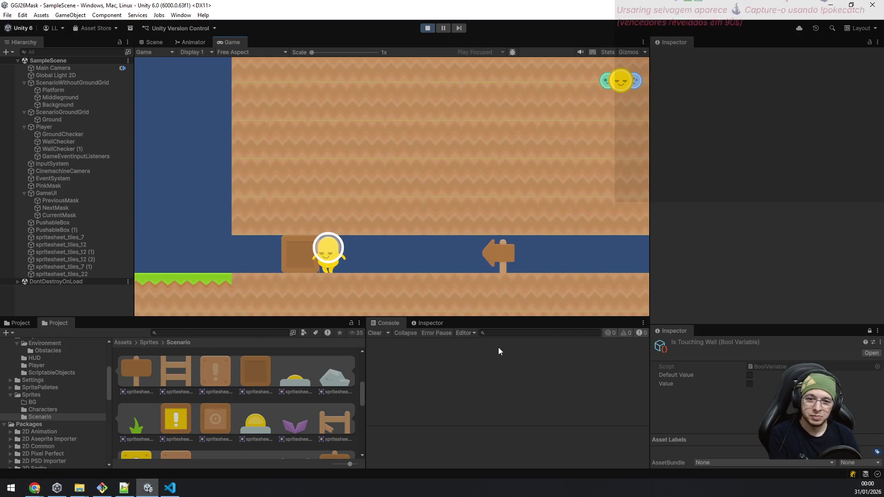
Cycle to the teal and blue masks, jump over the box, and grab the pink mask.
{"action": "key", "text": "Left"}
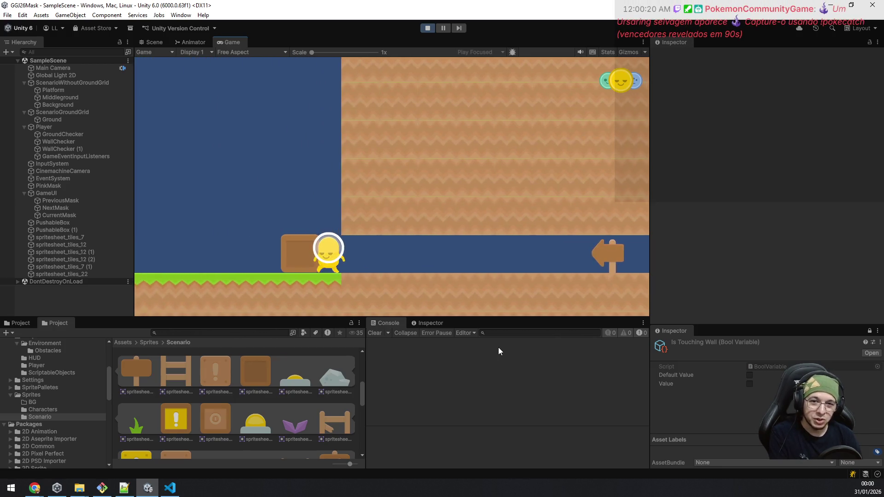
{"action": "key", "text": "q"}
{"action": "key", "text": "space"}
{"action": "key", "text": "Left"}
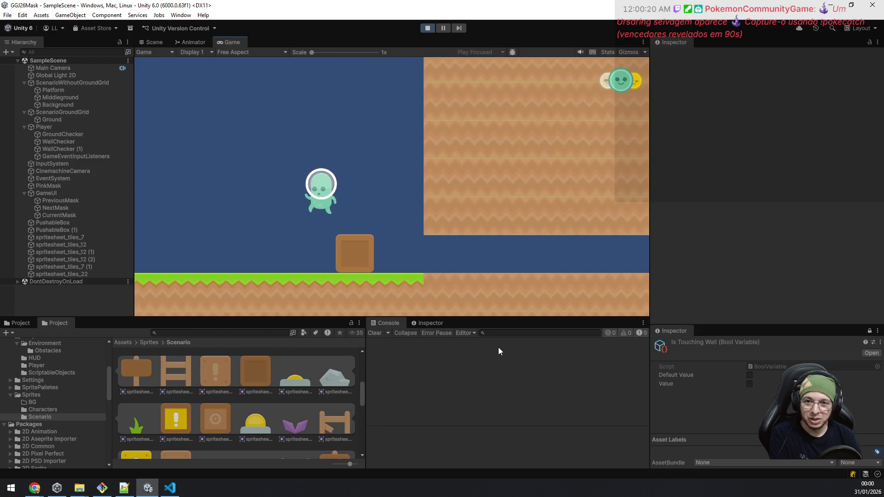
{"action": "key", "text": "q"}
{"action": "key", "text": "Left"}
{"action": "key", "text": "space"}
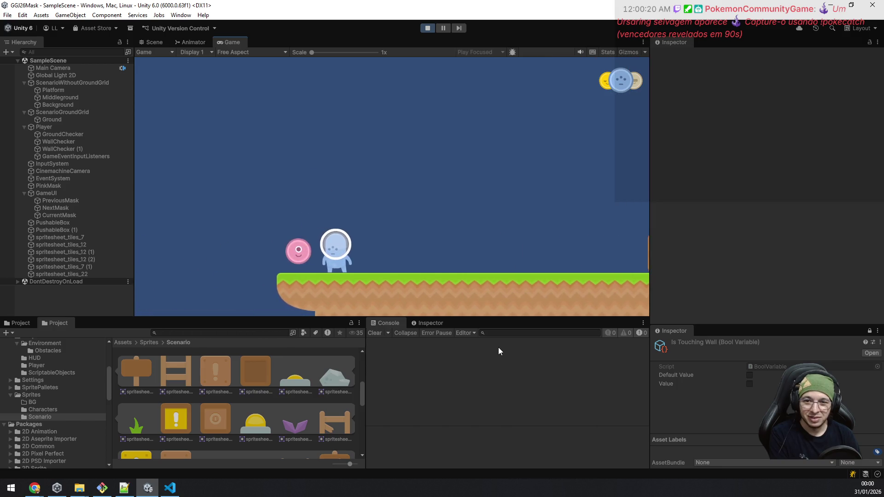
Cycle through the collected masks and jump left off the platform edge.
{"action": "key", "text": "Right"}
{"action": "key", "text": "q"}
{"action": "key", "text": "q"}
{"action": "key", "text": "q"}
{"action": "key", "text": "Left"}
{"action": "key", "text": "space"}
{"action": "key", "text": "Left"}
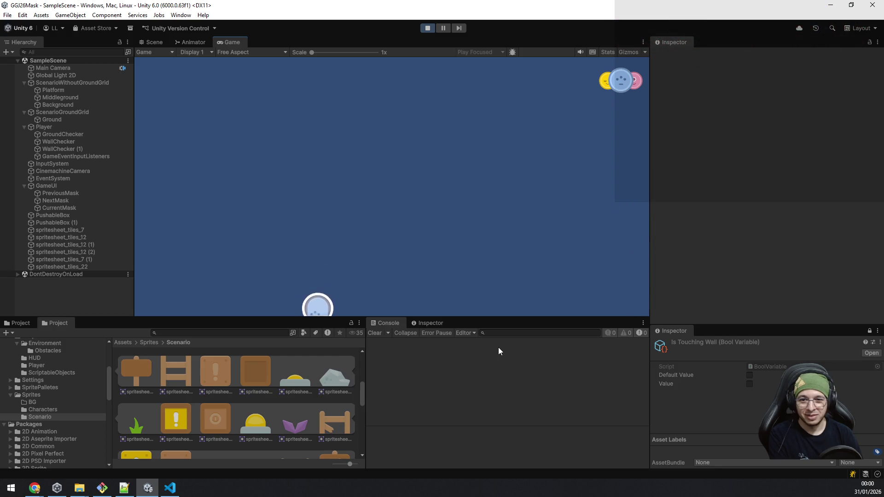
Stop the game and put arrow sign spritesheet_tiles_7 (1) on the BackTile sorting layer.
{"action": "left_click", "coordinate": [428, 30]}
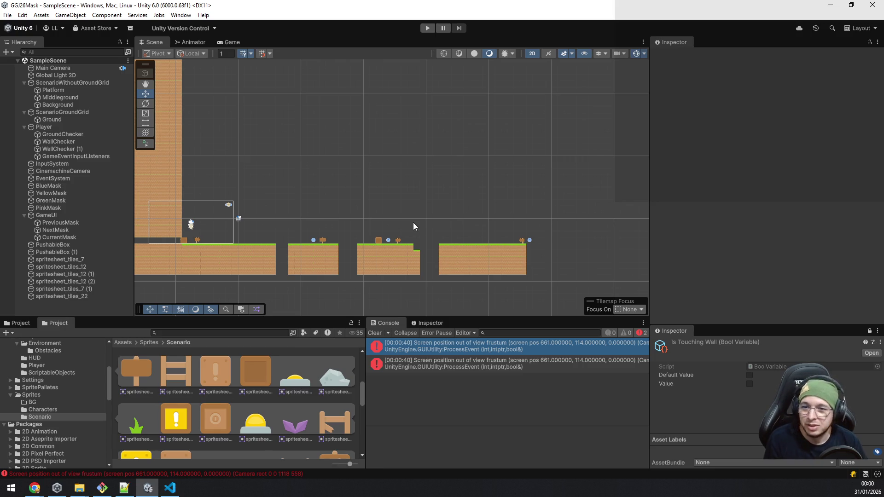
{"action": "scroll", "coordinate": [336, 275], "scroll_direction": "up", "scroll_amount": 10}
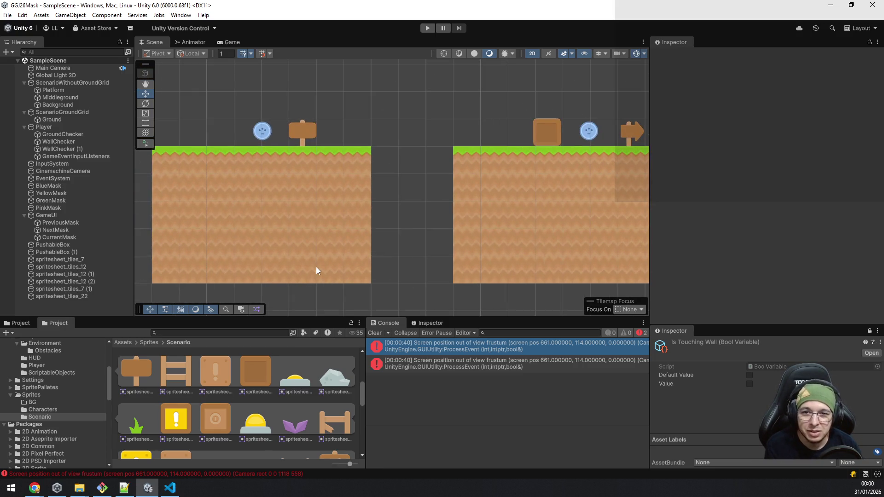
{"action": "left_click_drag", "start_coordinate": [504, 140], "coordinate": [338, 206]}
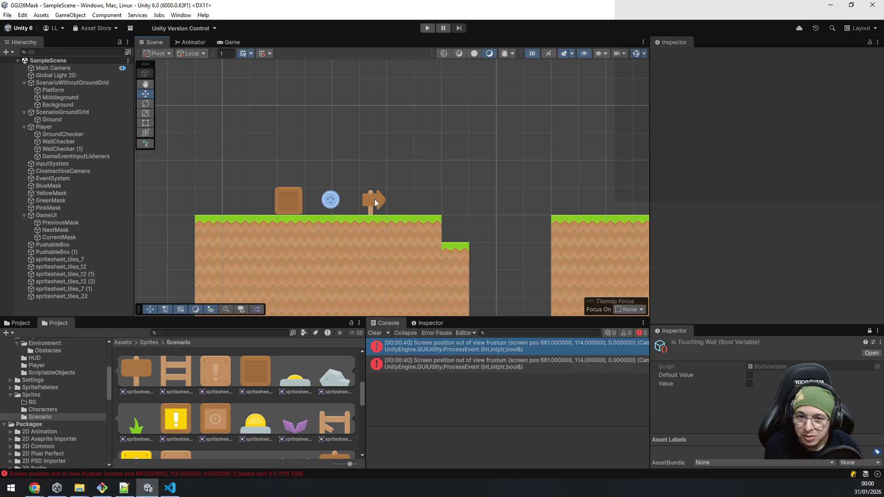
{"action": "left_click", "coordinate": [102, 289]}
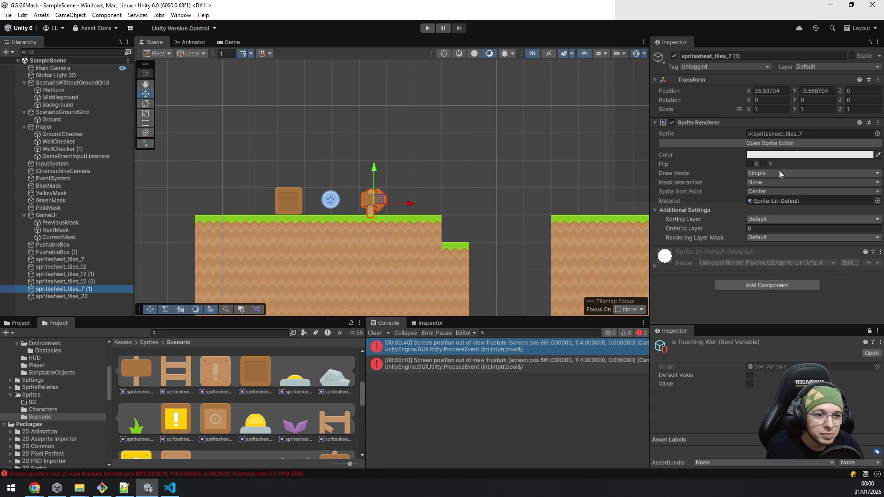
{"action": "left_click", "coordinate": [775, 218]}
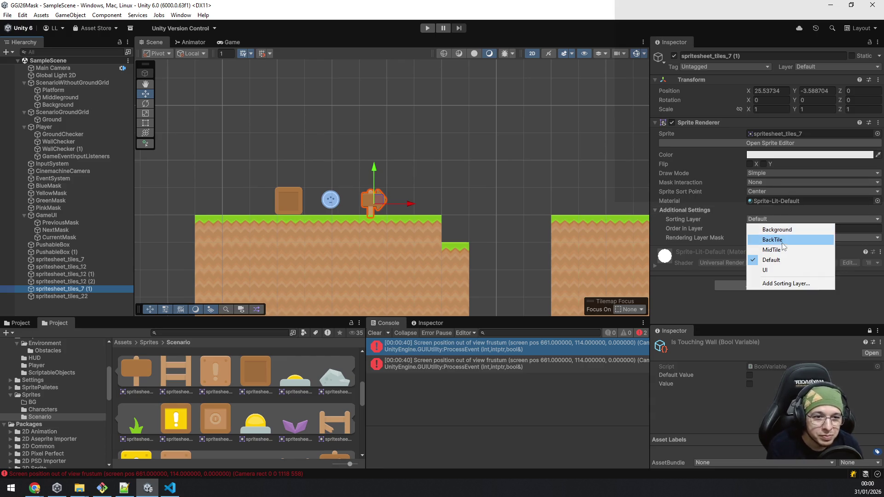
{"action": "left_click", "coordinate": [785, 241]}
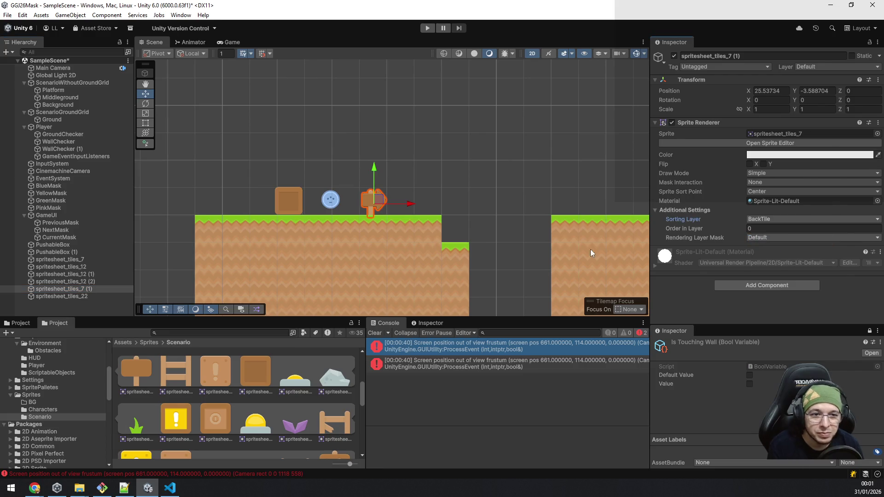
Put sign spritesheet_tiles_12 (2) on the MidTile sorting layer.
{"action": "scroll", "coordinate": [466, 226], "scroll_direction": "down", "scroll_amount": 1}
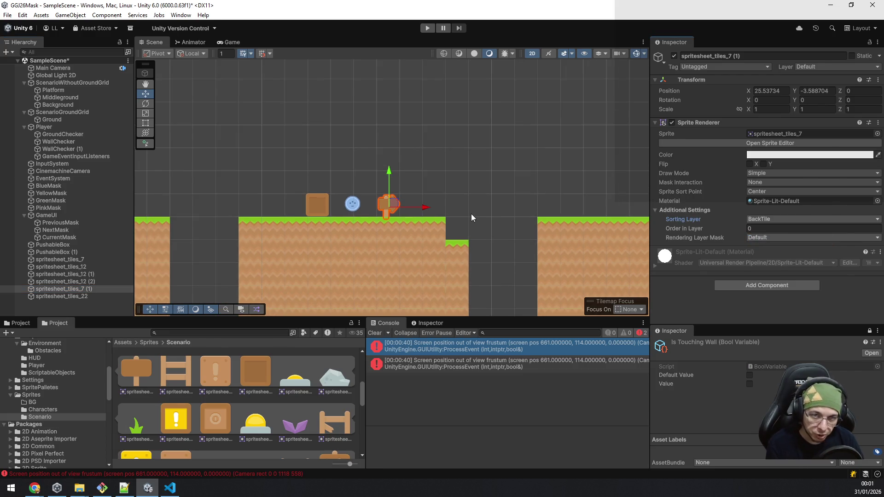
{"action": "left_click_drag", "start_coordinate": [510, 199], "coordinate": [270, 191]}
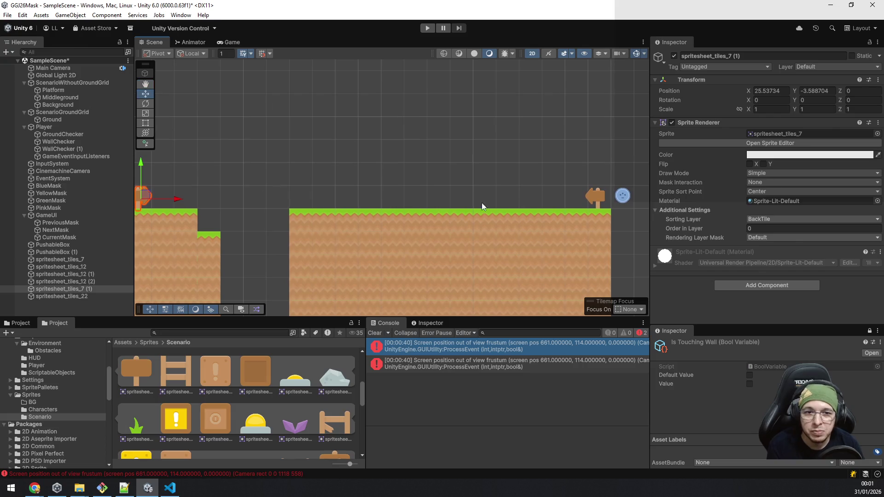
{"action": "left_click", "coordinate": [93, 282]}
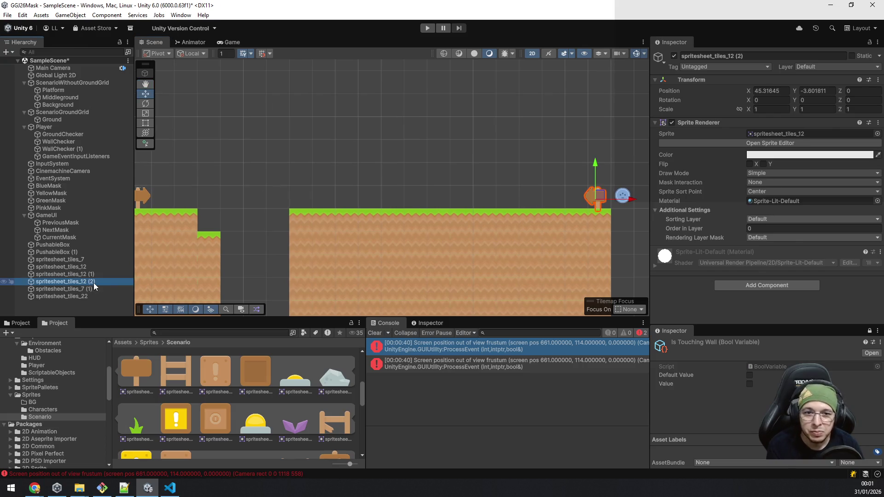
{"action": "left_click", "coordinate": [777, 220]}
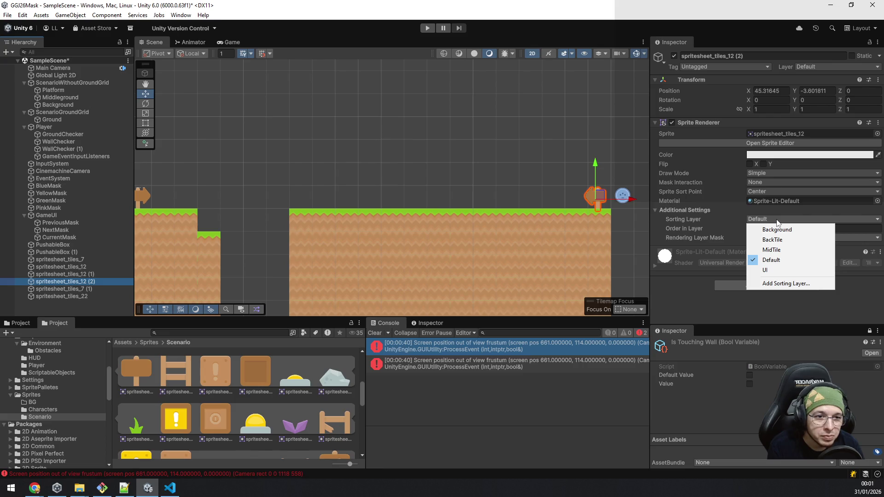
{"action": "left_click", "coordinate": [777, 251]}
Keep the level-start arrow sign on Default with Order in Layer -1, save, and replay.
{"action": "scroll", "coordinate": [521, 200], "scroll_direction": "down", "scroll_amount": 3}
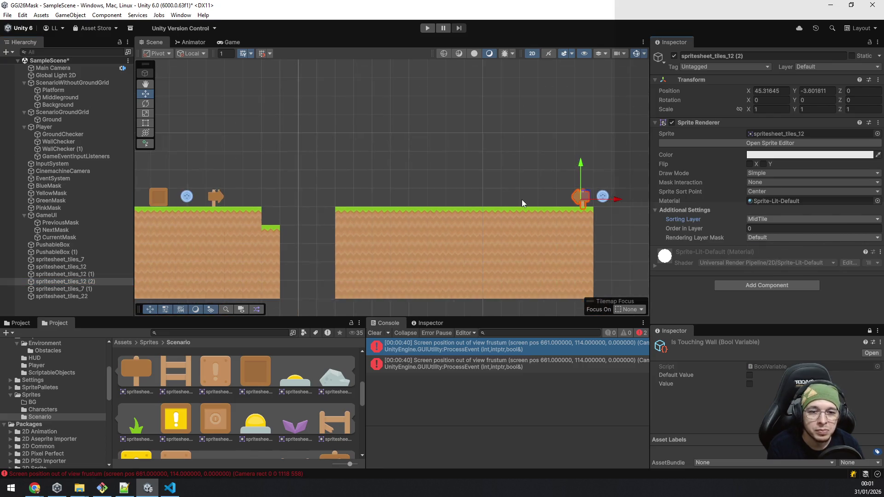
{"action": "left_click_drag", "start_coordinate": [260, 230], "coordinate": [488, 221]}
{"action": "scroll", "coordinate": [350, 216], "scroll_direction": "up", "scroll_amount": 5}
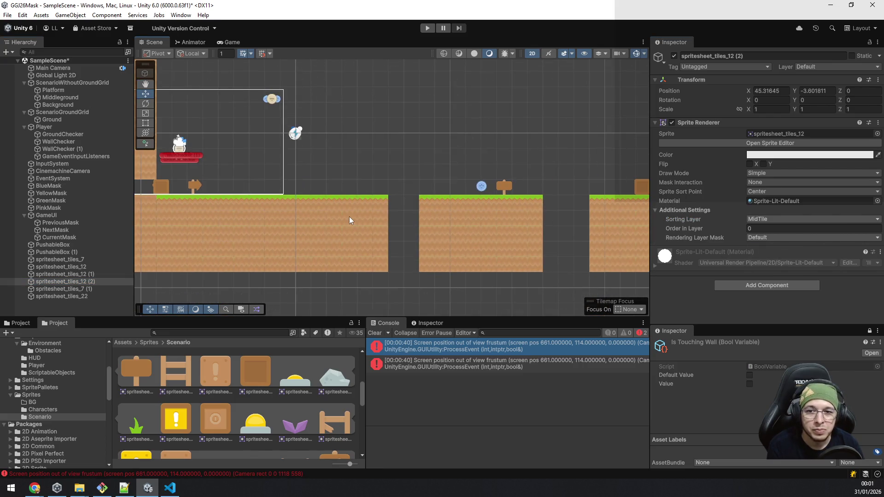
{"action": "scroll", "coordinate": [450, 195], "scroll_direction": "up", "scroll_amount": 2}
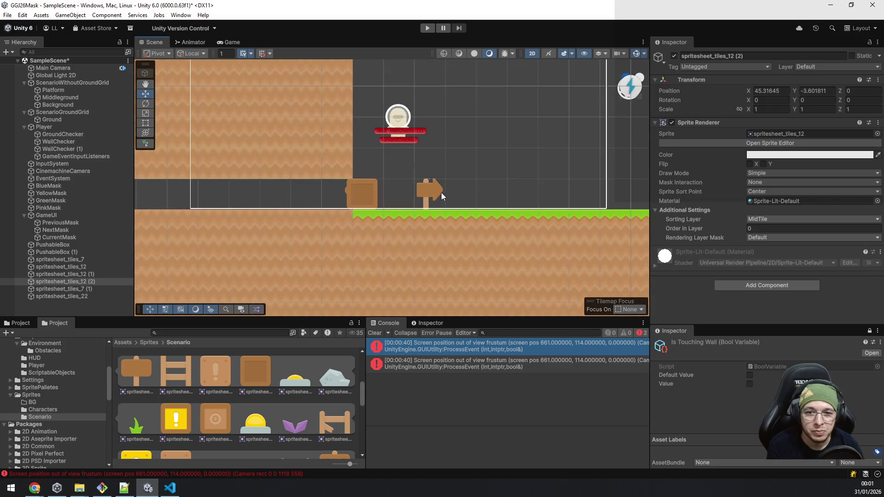
{"action": "left_click", "coordinate": [436, 190]}
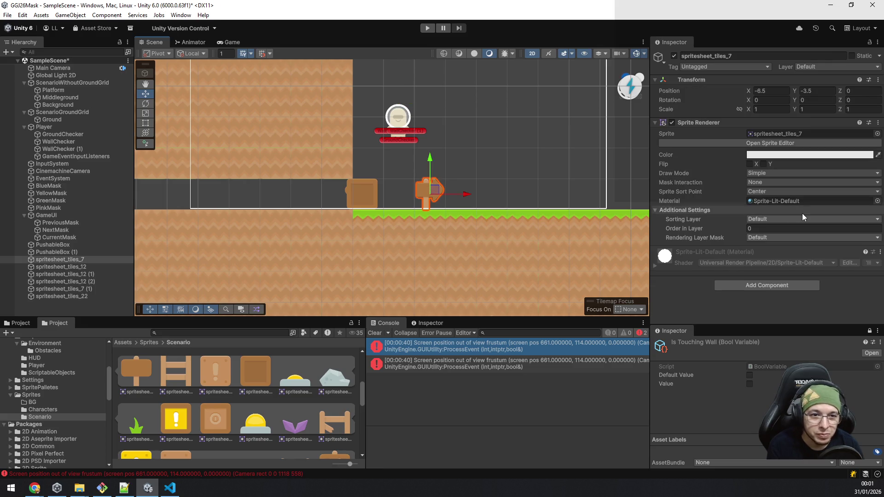
{"action": "left_click", "coordinate": [792, 220]}
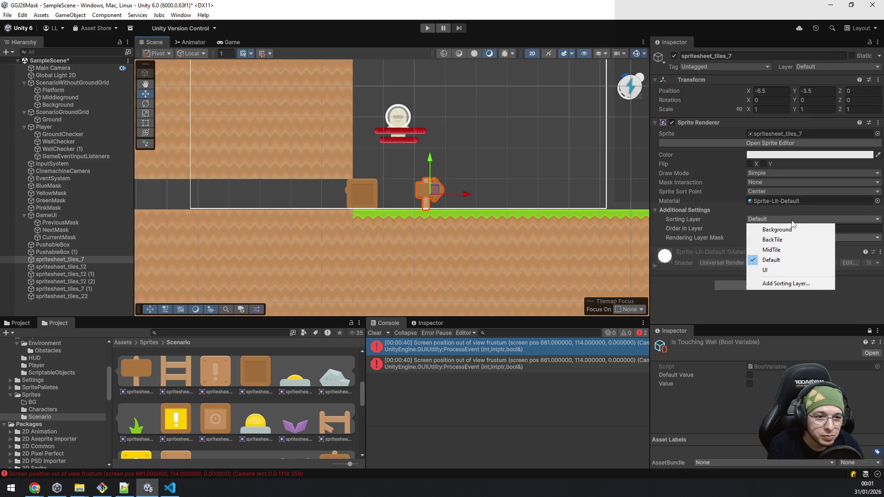
{"action": "left_click", "coordinate": [703, 230]}
{"action": "left_click", "coordinate": [748, 232]}
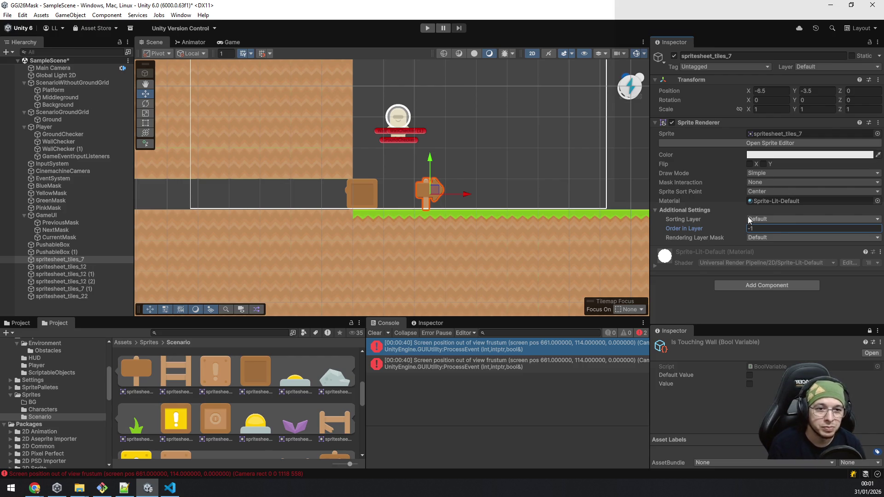
{"action": "key", "text": "ctrl+s"}
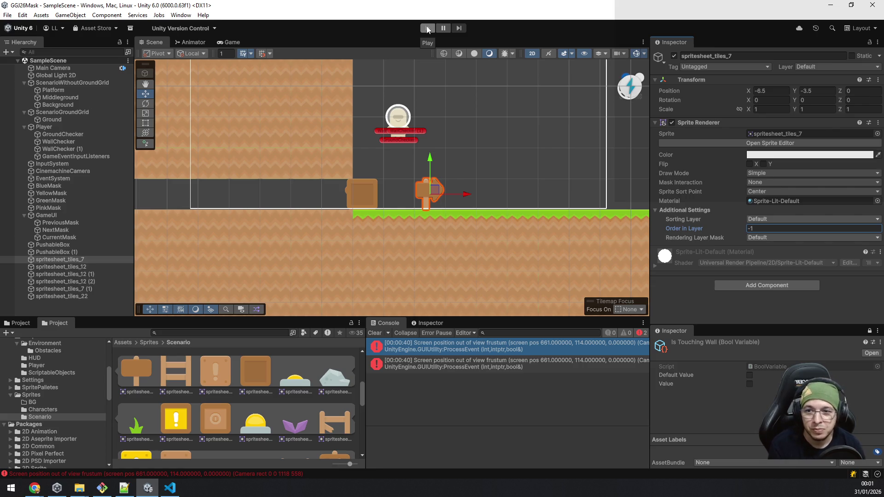
{"action": "left_click", "coordinate": [428, 28]}
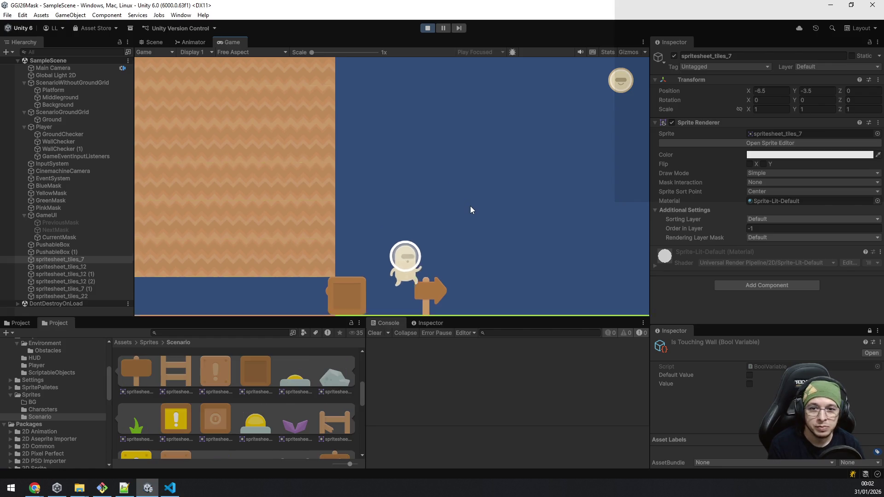
Walk back and forth by the sign, then head right and jump the first gap.
{"action": "key", "text": "Right"}
{"action": "key", "text": "Left"}
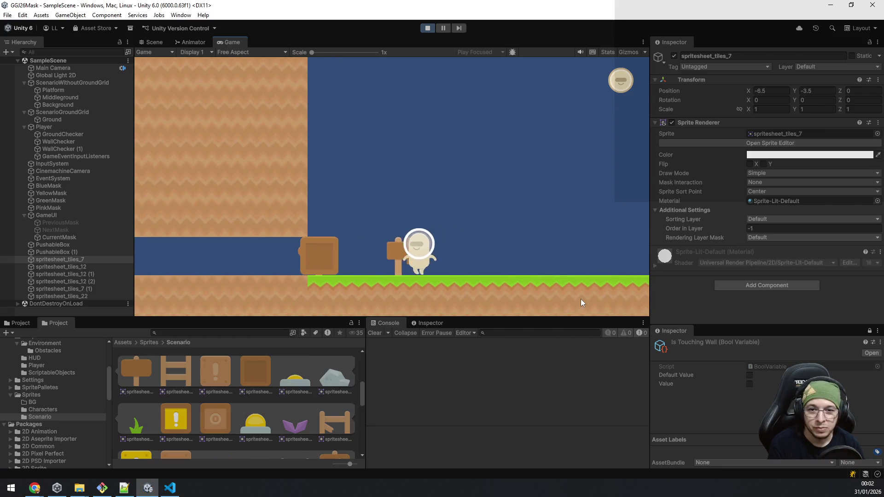
{"action": "key", "text": "Right"}
{"action": "key", "text": "Left"}
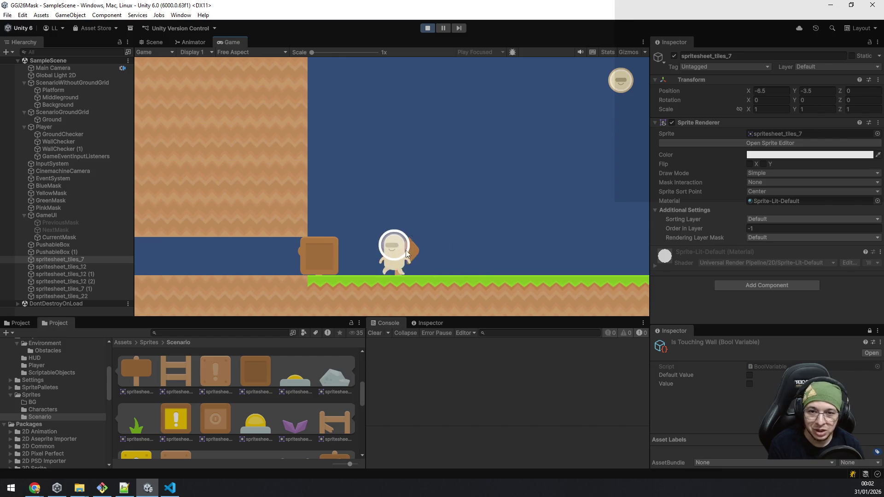
{"action": "key", "text": "Right"}
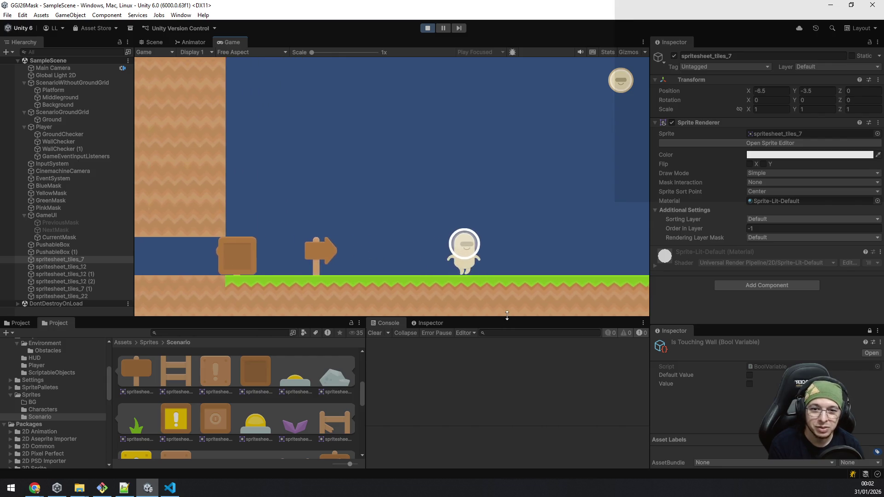
{"action": "key", "text": "Right"}
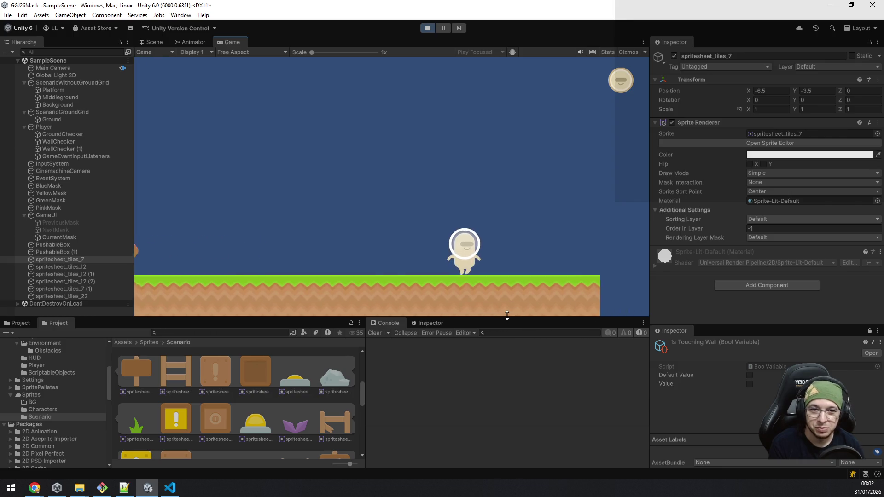
{"action": "key", "text": "Right"}
{"action": "key", "text": "space"}
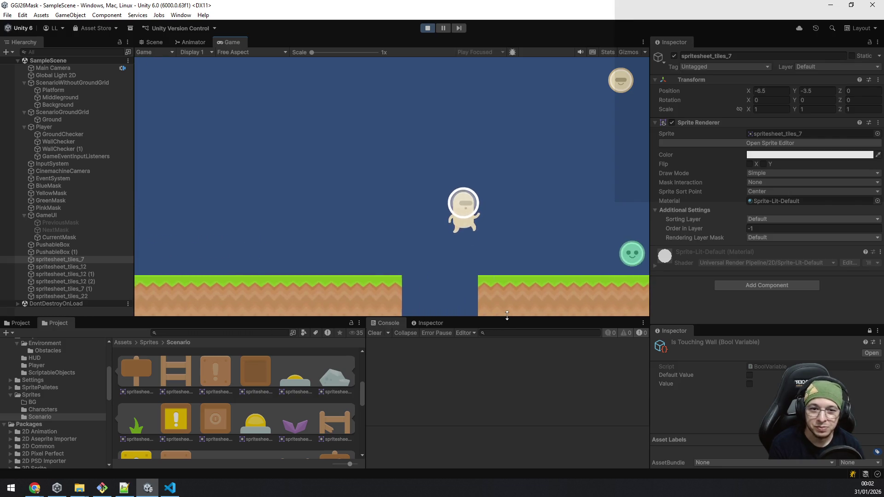
Collect the green mask, jump the next gap, and land on the box for the yellow mask.
{"action": "key", "text": "Right"}
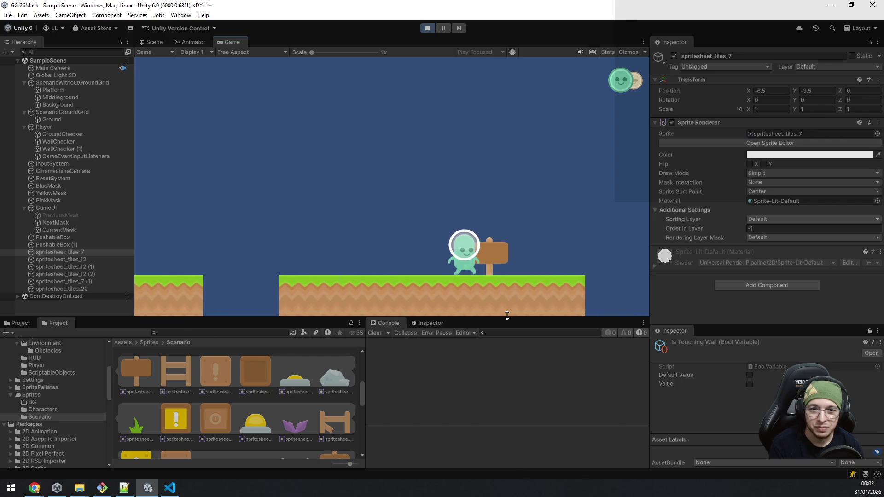
{"action": "key", "text": "Right"}
{"action": "key", "text": "space"}
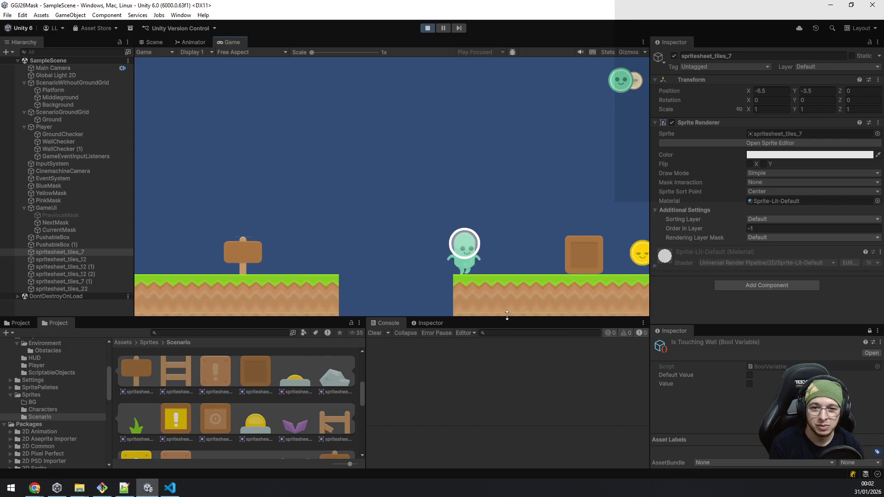
{"action": "key", "text": "Right"}
{"action": "key", "text": "space"}
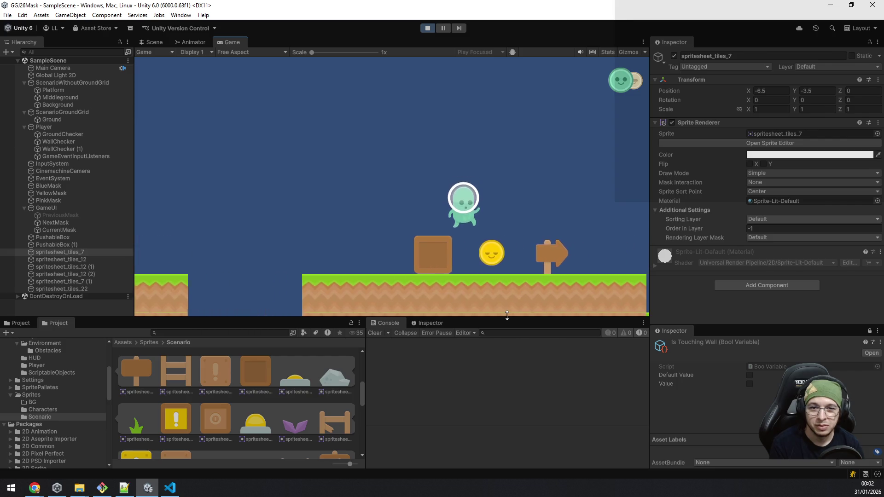
{"action": "key", "text": "Right"}
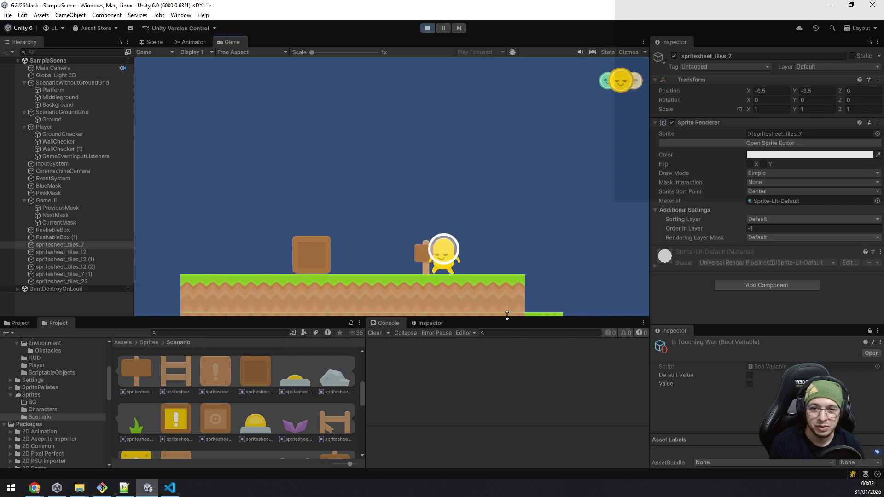
Jump with the green mask, switch back to yellow, and push the box right into the gap.
{"action": "key", "text": "Left"}
{"action": "key", "text": "q"}
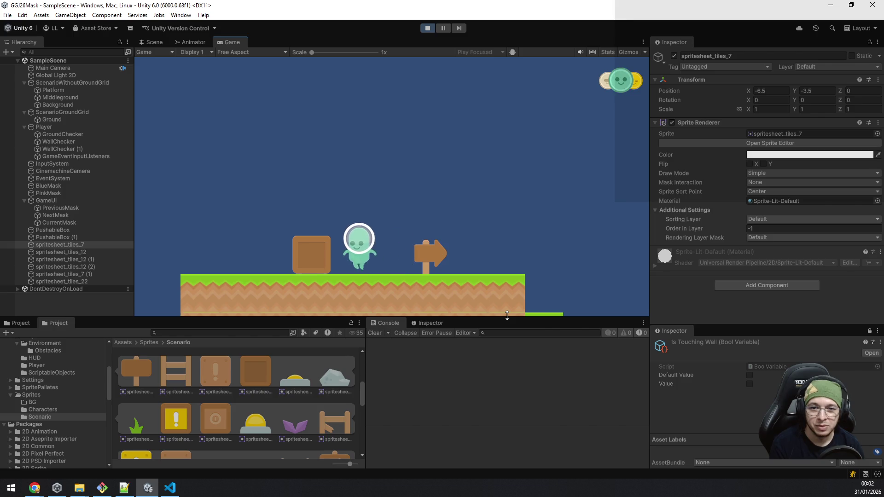
{"action": "key", "text": "space"}
{"action": "key", "text": "e"}
{"action": "key", "text": "Right"}
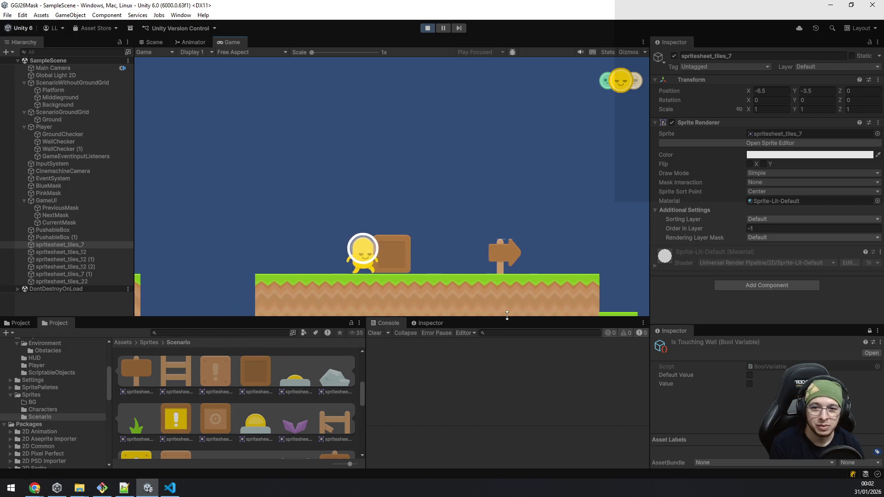
{"action": "key", "text": "Right"}
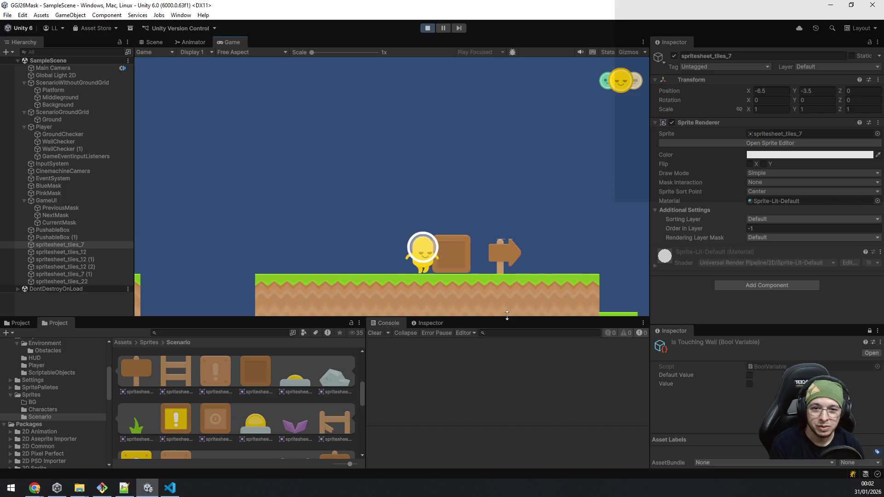
{"action": "key", "text": "Right"}
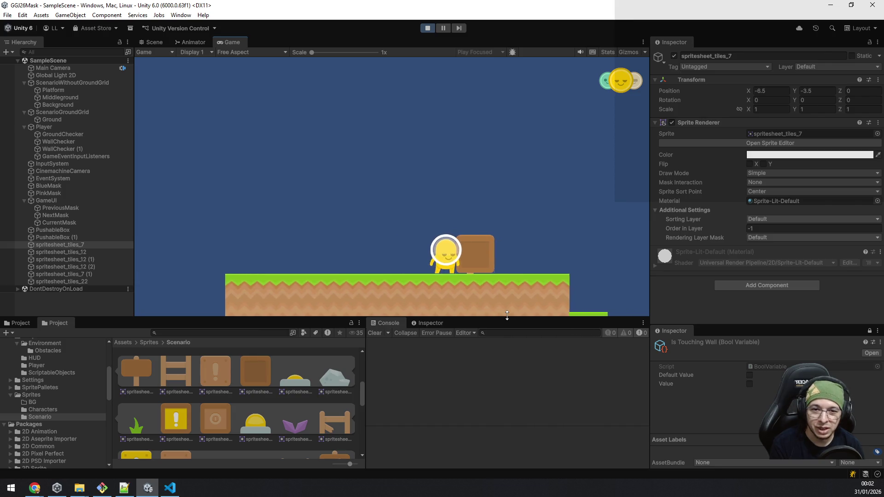
{"action": "key", "text": "Right"}
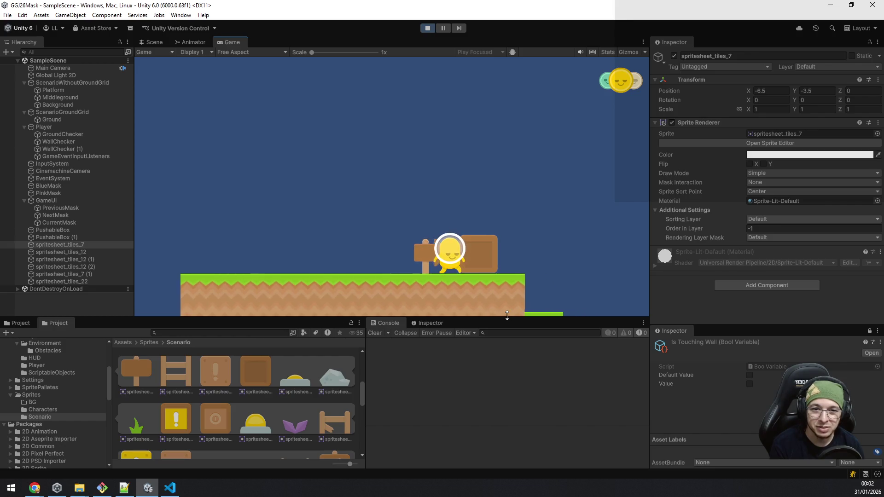
{"action": "key", "text": "Right"}
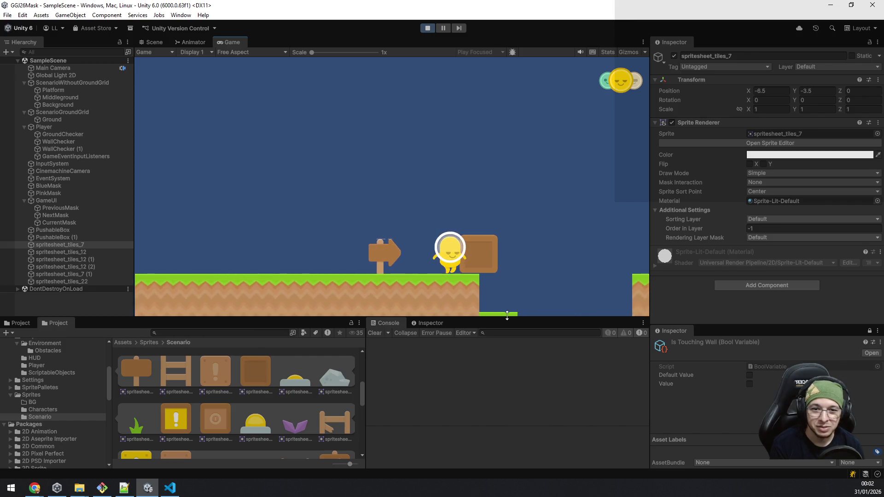
{"action": "key", "text": "Right"}
Switch to green, walk over the box in the gap, and stop the playtest.
{"action": "key", "text": "q"}
{"action": "key", "text": "Left"}
{"action": "key", "text": "Right"}
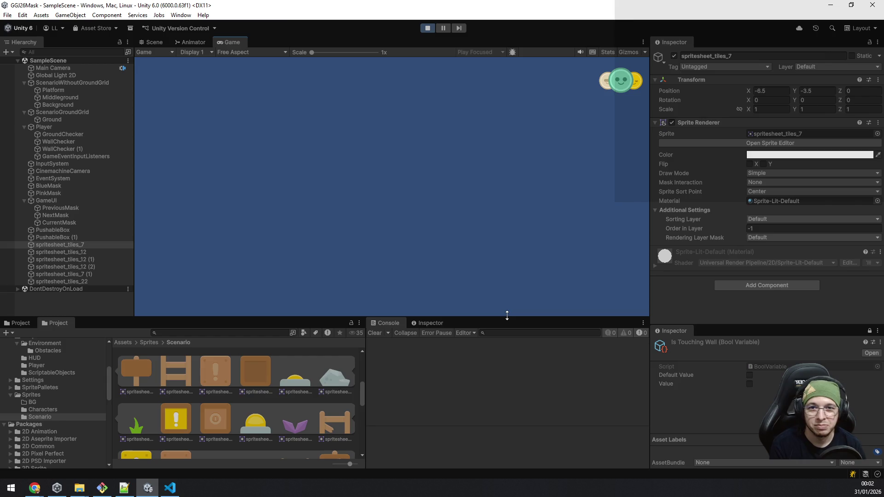
{"action": "left_click", "coordinate": [427, 28]}
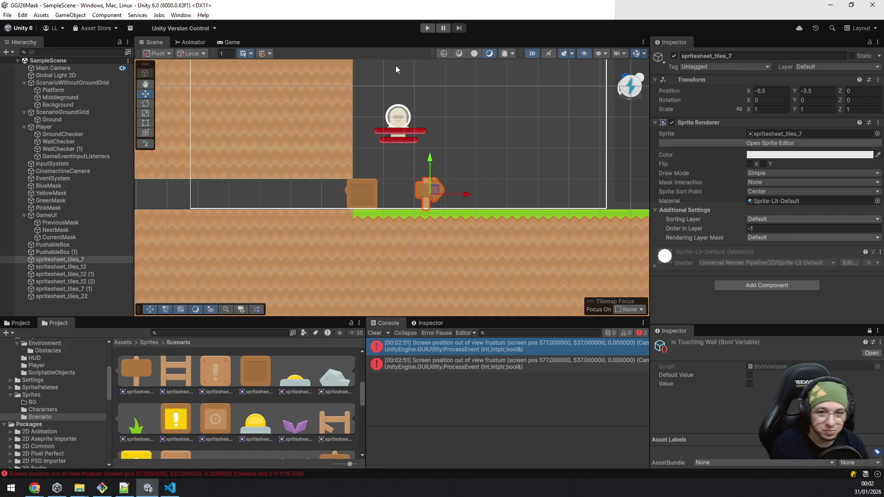
Zoom the Scene view out to bring the level's left starting edge into view.
{"action": "scroll", "coordinate": [465, 194], "scroll_direction": "down", "scroll_amount": 5}
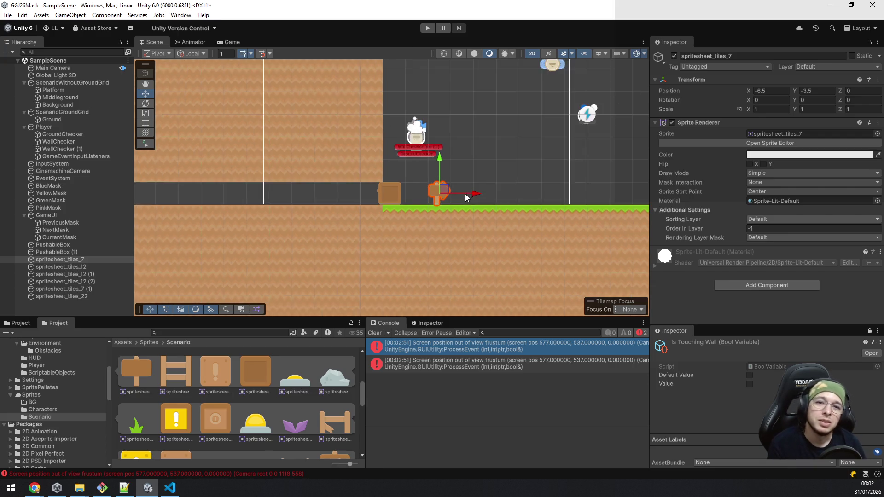
{"action": "scroll", "coordinate": [276, 404], "scroll_direction": "down", "scroll_amount": 10}
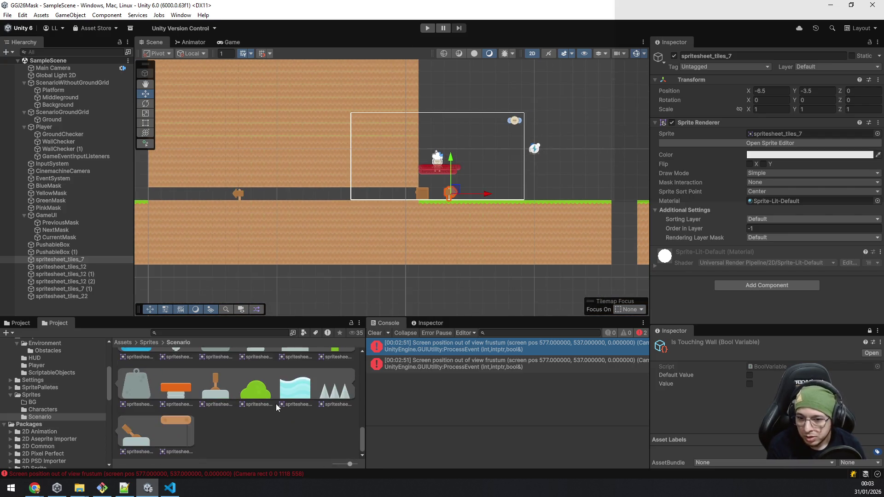
{"action": "scroll", "coordinate": [275, 404], "scroll_direction": "up", "scroll_amount": 3}
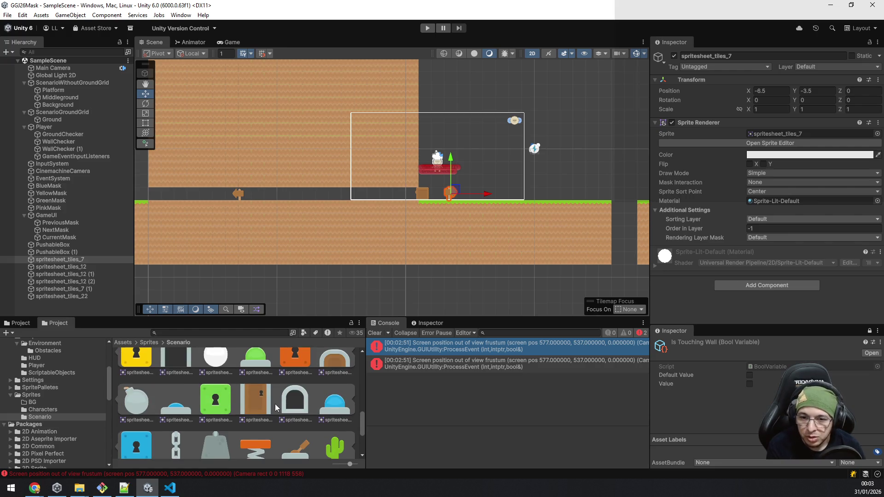
{"action": "scroll", "coordinate": [275, 404], "scroll_direction": "up", "scroll_amount": 5}
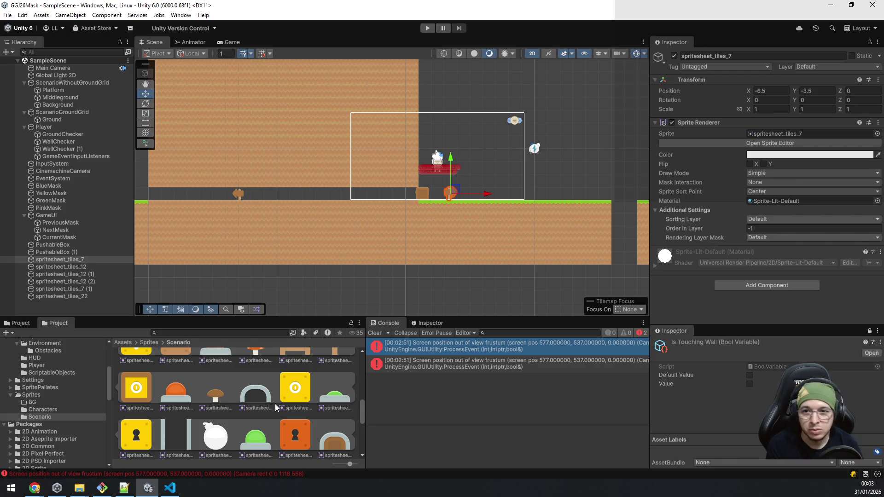
{"action": "scroll", "coordinate": [295, 257], "scroll_direction": "down", "scroll_amount": 3}
{"action": "scroll", "coordinate": [436, 242], "scroll_direction": "up", "scroll_amount": 3}
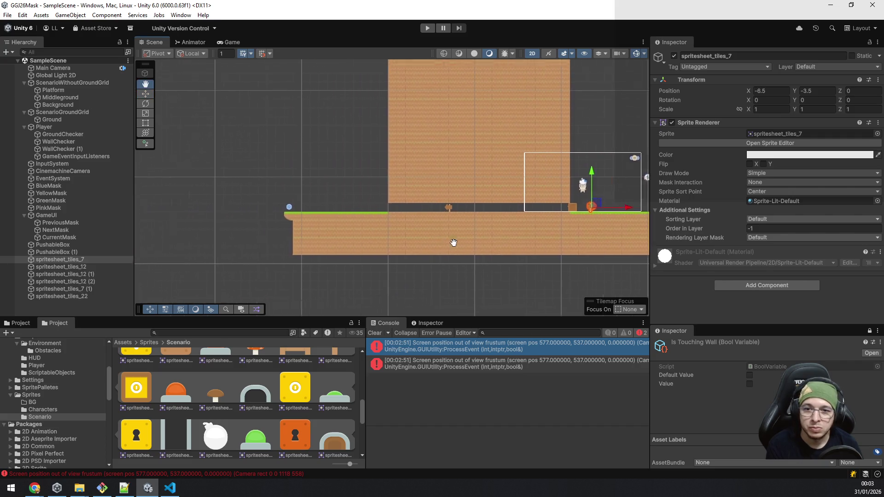
{"action": "scroll", "coordinate": [473, 236], "scroll_direction": "up", "scroll_amount": 3}
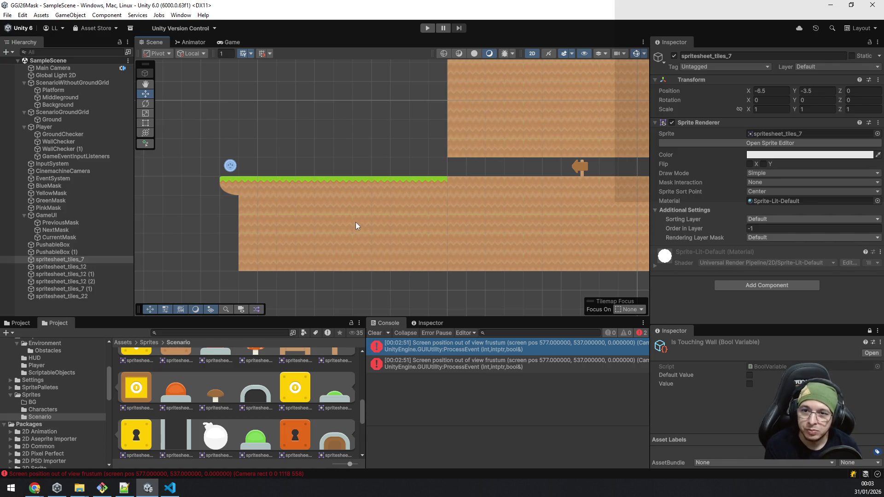
Scroll the Scenario sprite grid to locate and select the EXIT sign sprite.
{"action": "scroll", "coordinate": [232, 267], "scroll_direction": "down", "scroll_amount": 1}
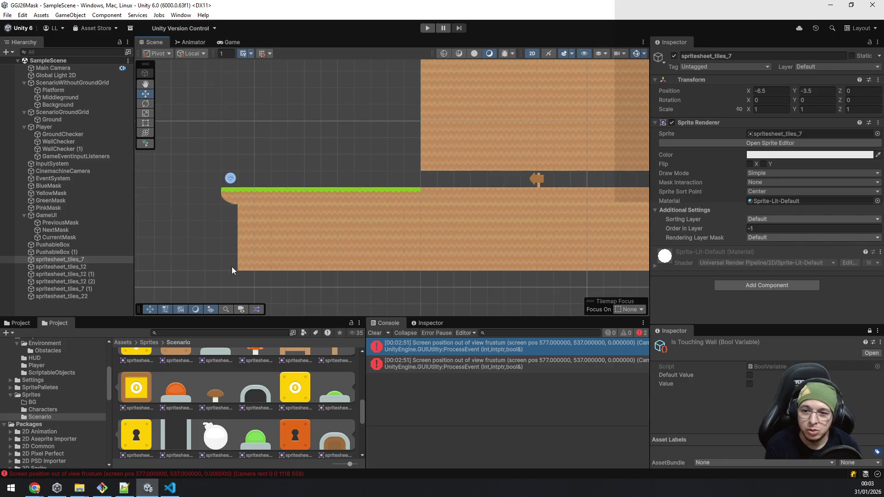
{"action": "scroll", "coordinate": [232, 268], "scroll_direction": "down", "scroll_amount": 1}
{"action": "scroll", "coordinate": [319, 446], "scroll_direction": "down", "scroll_amount": 3}
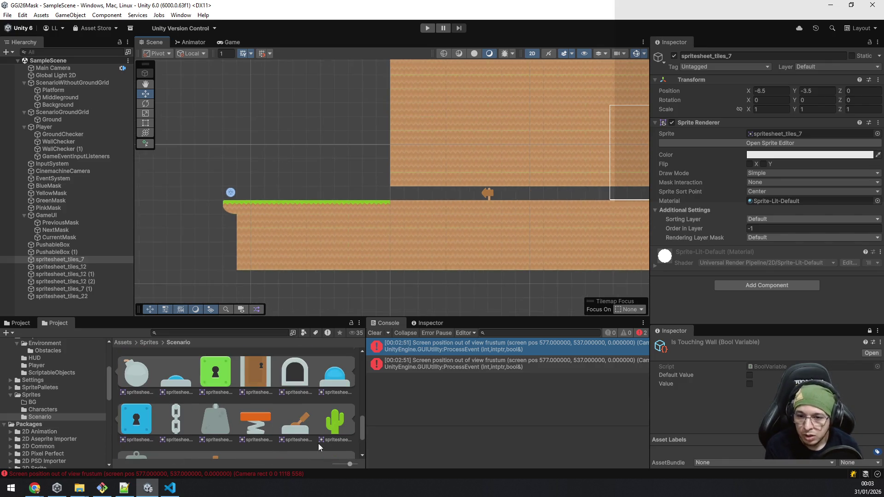
{"action": "scroll", "coordinate": [315, 435], "scroll_direction": "up", "scroll_amount": 1}
{"action": "scroll", "coordinate": [315, 436], "scroll_direction": "down", "scroll_amount": 1}
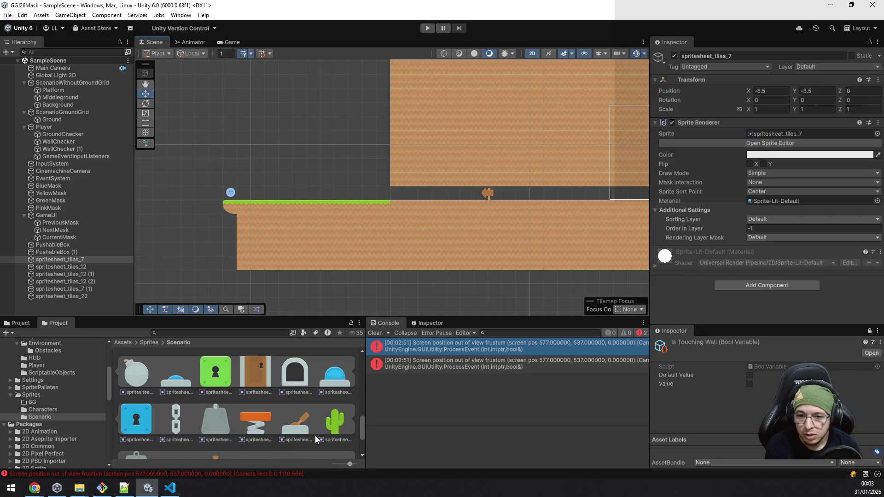
{"action": "scroll", "coordinate": [315, 435], "scroll_direction": "down", "scroll_amount": 2}
{"action": "scroll", "coordinate": [313, 431], "scroll_direction": "up", "scroll_amount": 1}
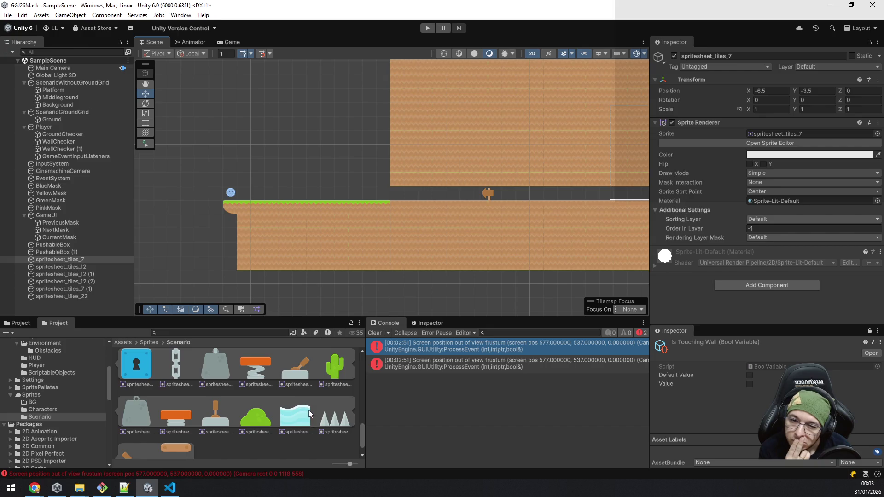
{"action": "scroll", "coordinate": [309, 412], "scroll_direction": "down", "scroll_amount": 1}
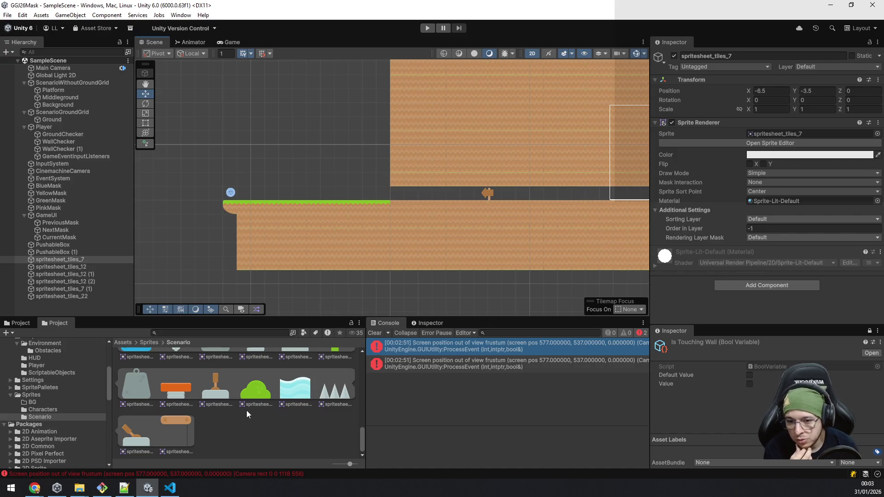
{"action": "scroll", "coordinate": [245, 415], "scroll_direction": "up", "scroll_amount": 1}
{"action": "scroll", "coordinate": [245, 419], "scroll_direction": "up", "scroll_amount": 3}
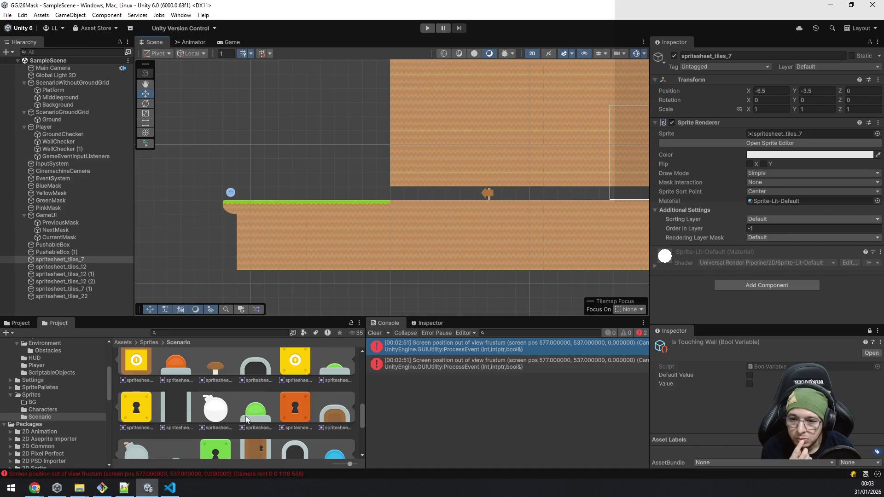
{"action": "scroll", "coordinate": [246, 418], "scroll_direction": "up", "scroll_amount": 2}
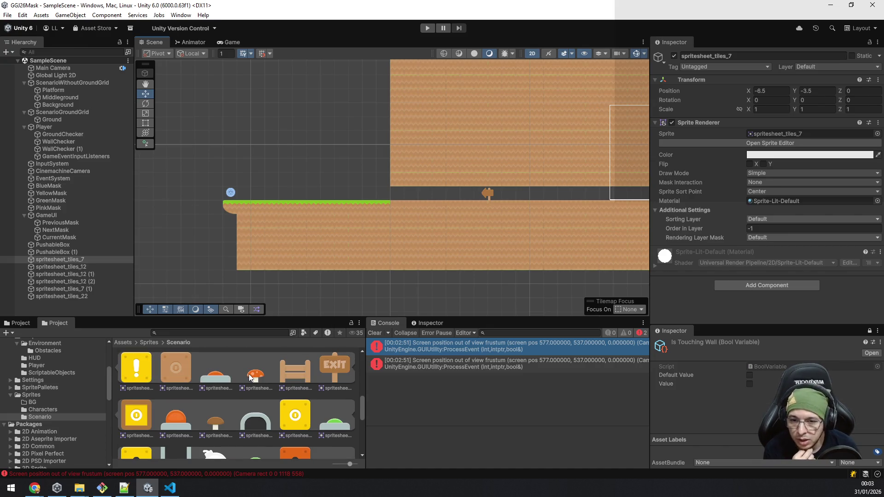
{"action": "left_click", "coordinate": [340, 368]}
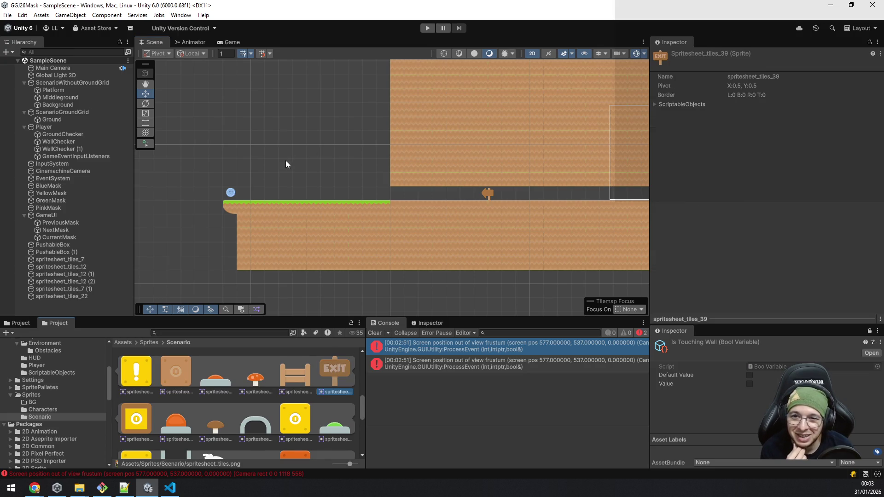
Place the EXIT sign spritesheet_tiles_39 on the far-left grass ledge (X -41.4, Y -3.54) and save.
{"action": "left_click_drag", "start_coordinate": [328, 373], "coordinate": [258, 180]}
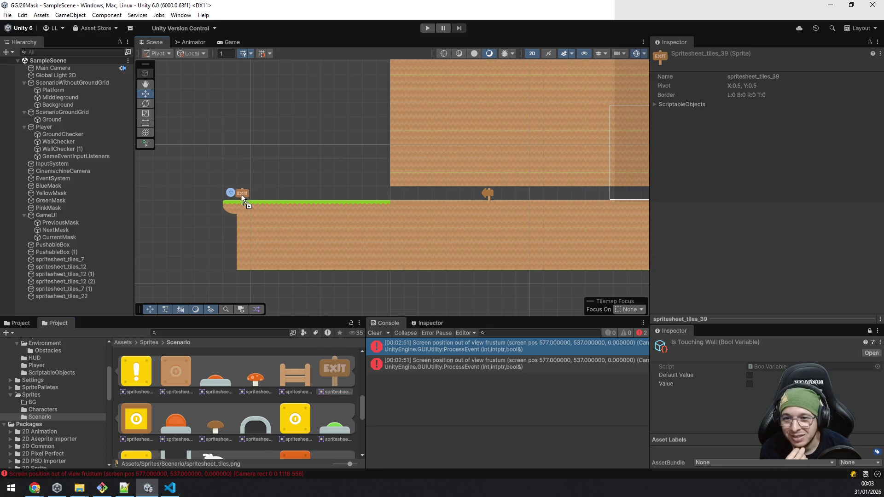
{"action": "left_click_drag", "start_coordinate": [232, 194], "coordinate": [231, 194]}
{"action": "scroll", "coordinate": [237, 202], "scroll_direction": "up", "scroll_amount": 5}
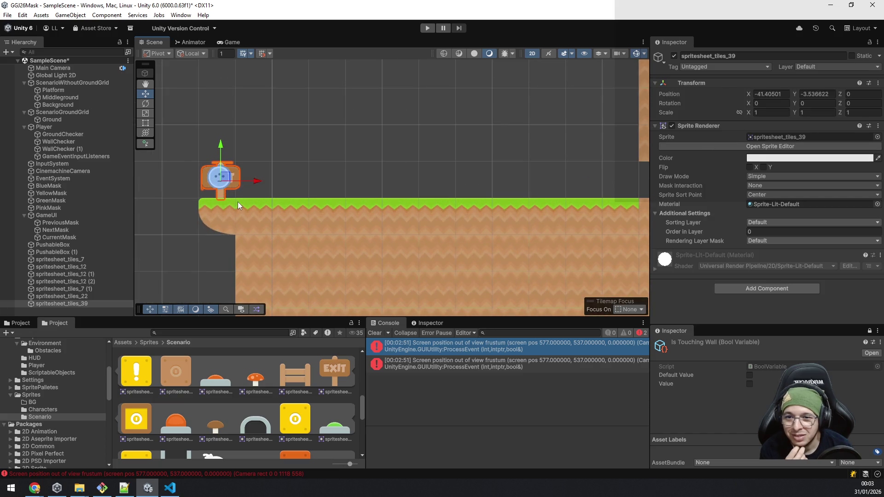
{"action": "scroll", "coordinate": [238, 202], "scroll_direction": "down", "scroll_amount": 6}
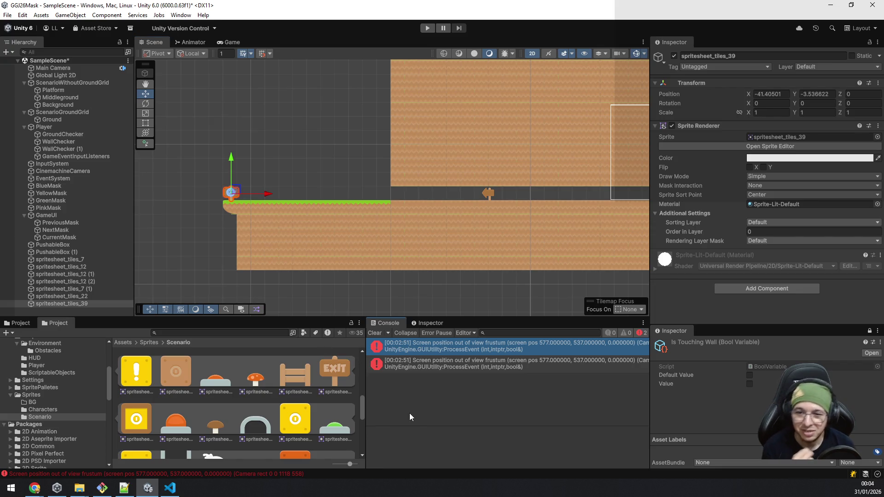
{"action": "key", "text": "ctrl+s"}
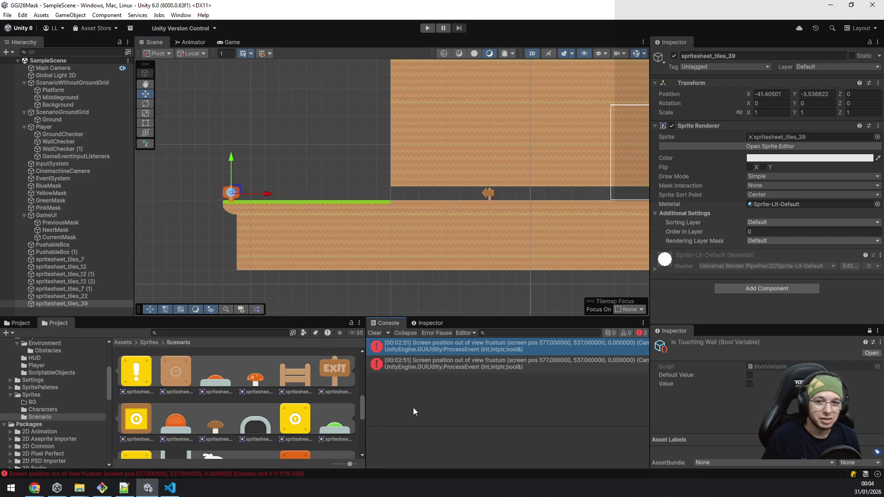
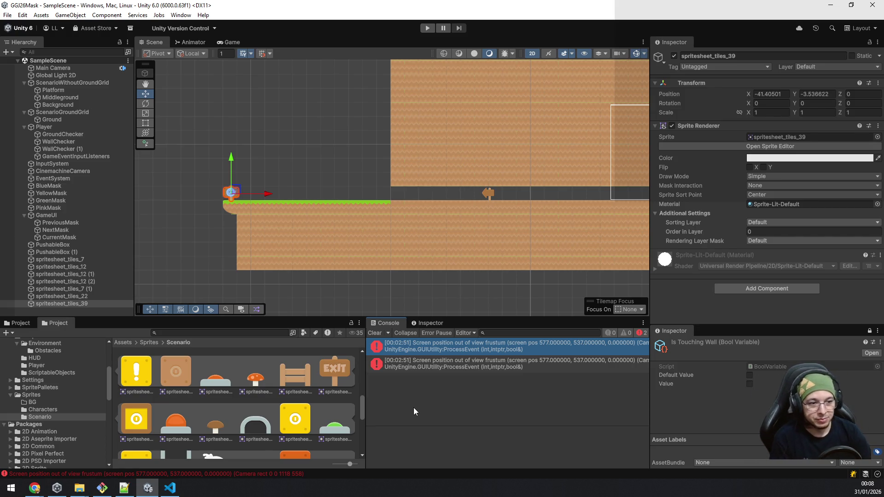
Select the Ground tilemap and frame the empty space beside the platform.
{"action": "scroll", "coordinate": [447, 264], "scroll_direction": "down", "scroll_amount": 4}
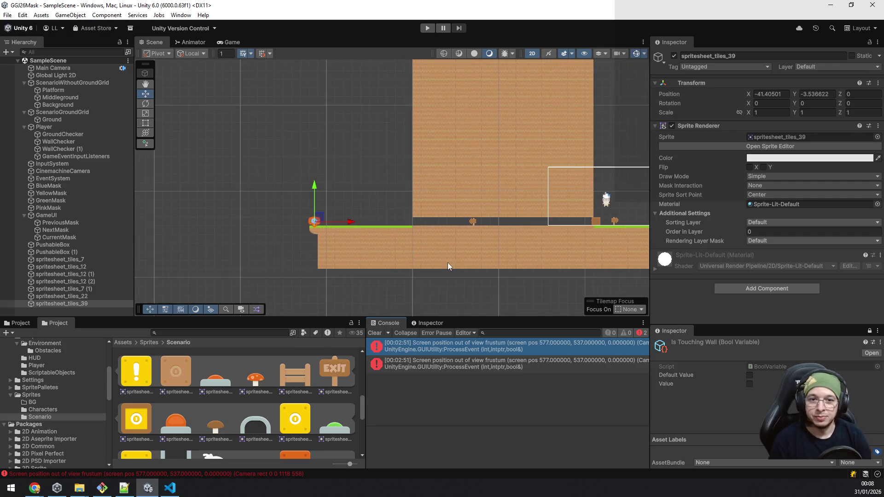
{"action": "mouse_move", "coordinate": [454, 260]}
{"action": "left_mouse_down"}
{"action": "mouse_move", "coordinate": [554, 129]}
{"action": "mouse_move", "coordinate": [561, 156]}
{"action": "left_mouse_up"}
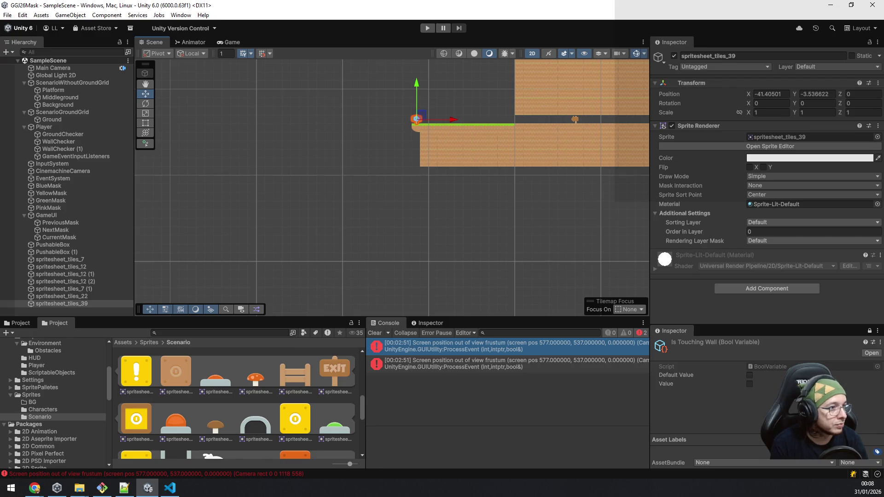
{"action": "scroll", "coordinate": [320, 211], "scroll_direction": "up", "scroll_amount": 3}
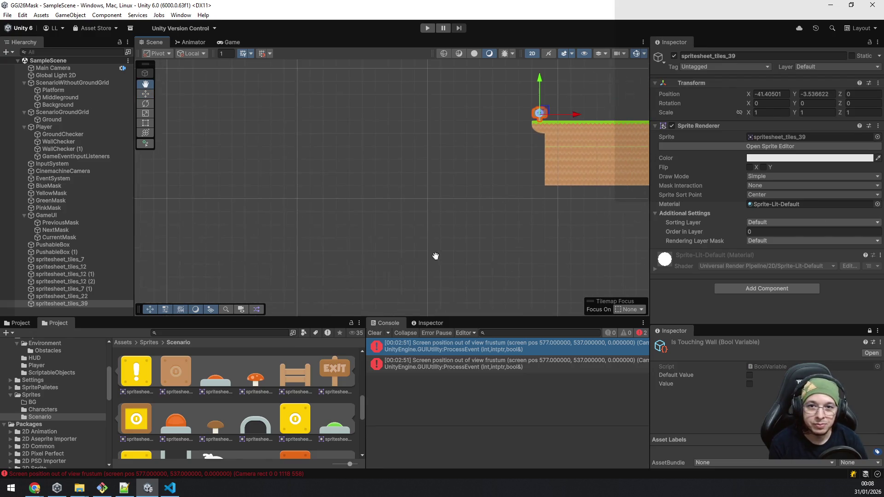
{"action": "left_click", "coordinate": [75, 119]}
{"action": "mouse_move", "coordinate": [544, 246]}
{"action": "left_mouse_down"}
{"action": "mouse_move", "coordinate": [452, 165]}
{"action": "mouse_move", "coordinate": [509, 194]}
{"action": "left_mouse_up"}
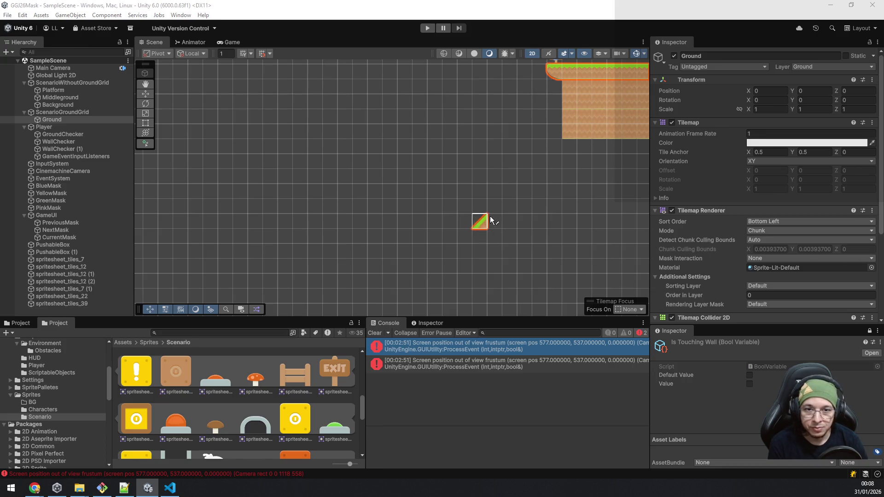
Paint a diagonal line of grassy slope tiles running down-left from the top.
{"action": "left_click", "coordinate": [523, 183]}
{"action": "left_click", "coordinate": [510, 193]}
{"action": "left_click", "coordinate": [495, 208]}
{"action": "left_click", "coordinate": [479, 221]}
{"action": "left_click", "coordinate": [464, 237]}
{"action": "left_click", "coordinate": [449, 251]}
{"action": "left_click", "coordinate": [433, 267]}
{"action": "left_click", "coordinate": [417, 283]}
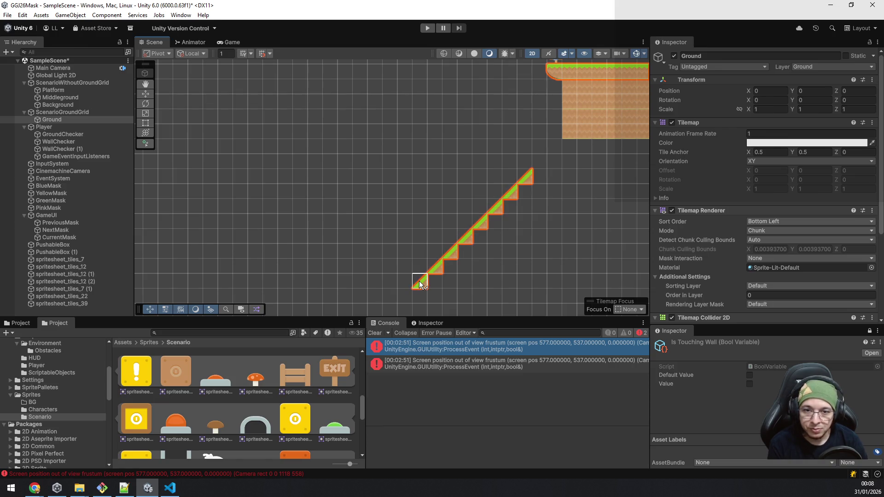
{"action": "left_click", "coordinate": [401, 297]}
{"action": "mouse_move", "coordinate": [483, 250]}
{"action": "left_mouse_down"}
{"action": "mouse_move", "coordinate": [531, 180]}
{"action": "mouse_move", "coordinate": [544, 143]}
{"action": "left_mouse_up"}
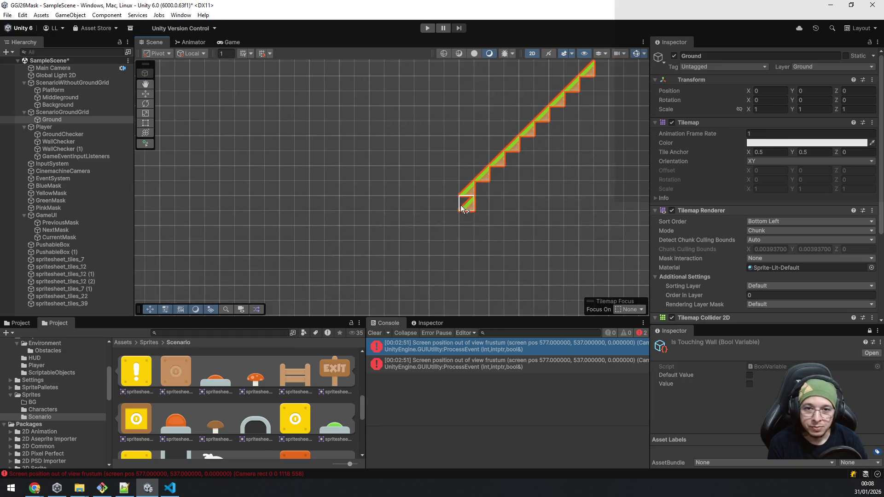
{"action": "left_click", "coordinate": [451, 218]}
{"action": "left_click", "coordinate": [436, 233]}
{"action": "left_click", "coordinate": [421, 233]}
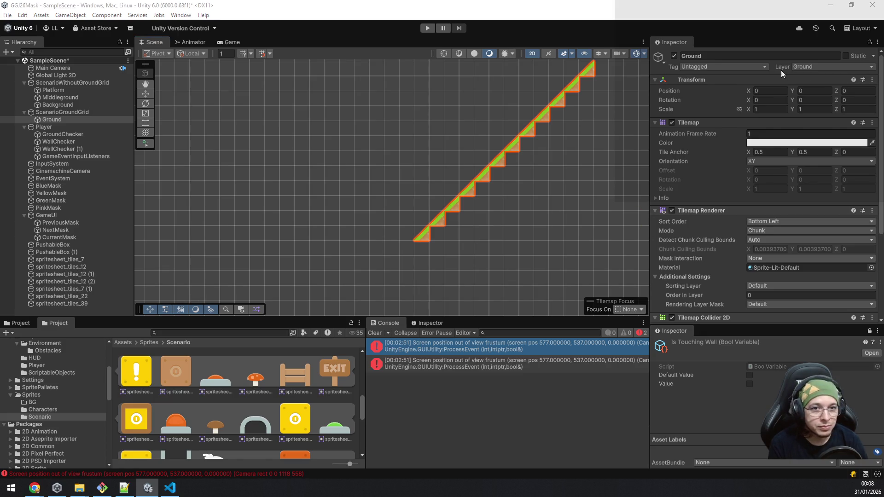
Paint ground tiles into each step cell beneath the slope.
{"action": "left_click", "coordinate": [586, 83]}
{"action": "left_click", "coordinate": [577, 103]}
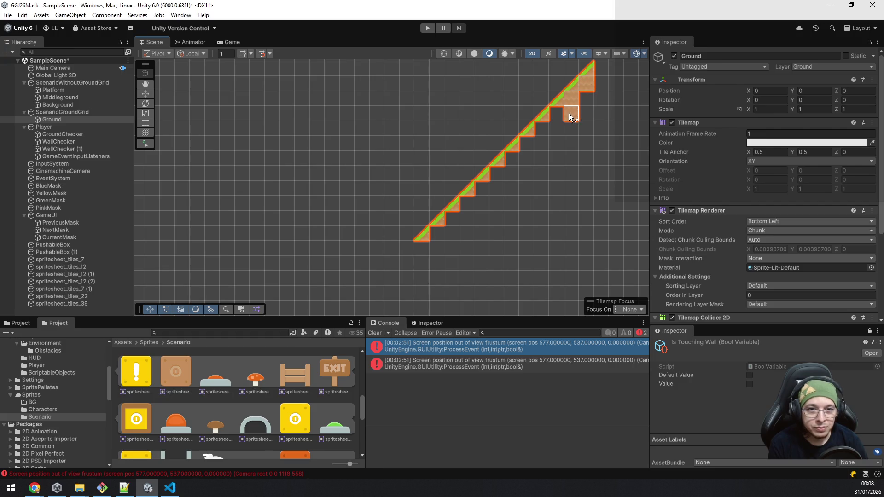
{"action": "left_click", "coordinate": [560, 118]}
{"action": "left_click", "coordinate": [542, 131]}
{"action": "left_click", "coordinate": [528, 145]}
{"action": "left_click", "coordinate": [521, 167]}
{"action": "left_click", "coordinate": [509, 177]}
{"action": "left_click", "coordinate": [485, 195]}
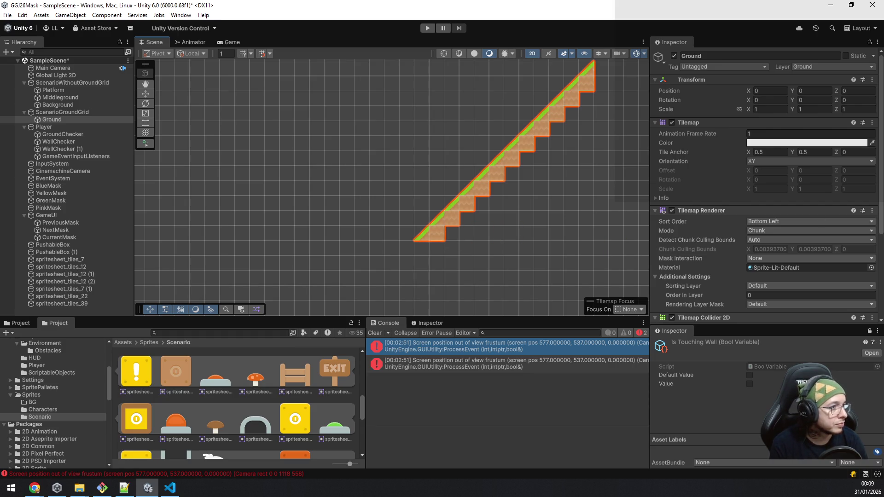
Box-fill ground tiles block by block and column by column into the hollow under the slope.
{"action": "mouse_move", "coordinate": [452, 233]}
{"action": "left_mouse_down"}
{"action": "mouse_move", "coordinate": [556, 213]}
{"action": "mouse_move", "coordinate": [587, 196]}
{"action": "mouse_move", "coordinate": [545, 217]}
{"action": "mouse_move", "coordinate": [496, 225]}
{"action": "left_mouse_up"}
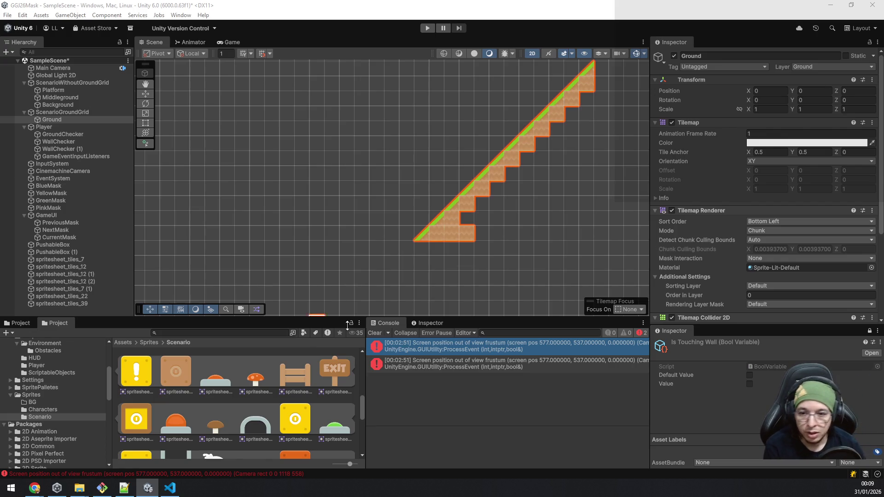
{"action": "scroll", "coordinate": [214, 415], "scroll_direction": "down", "scroll_amount": 3}
{"action": "scroll", "coordinate": [215, 415], "scroll_direction": "down", "scroll_amount": 6}
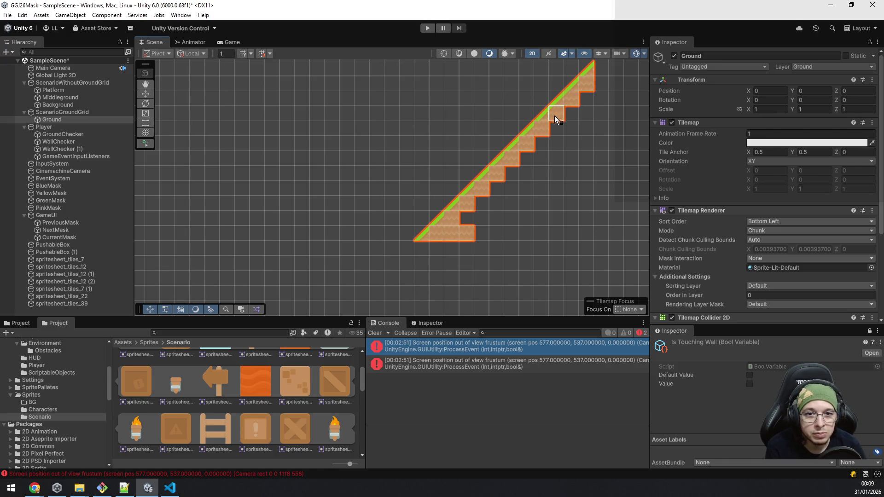
{"action": "left_click_drag", "start_coordinate": [536, 125], "coordinate": [510, 165]}
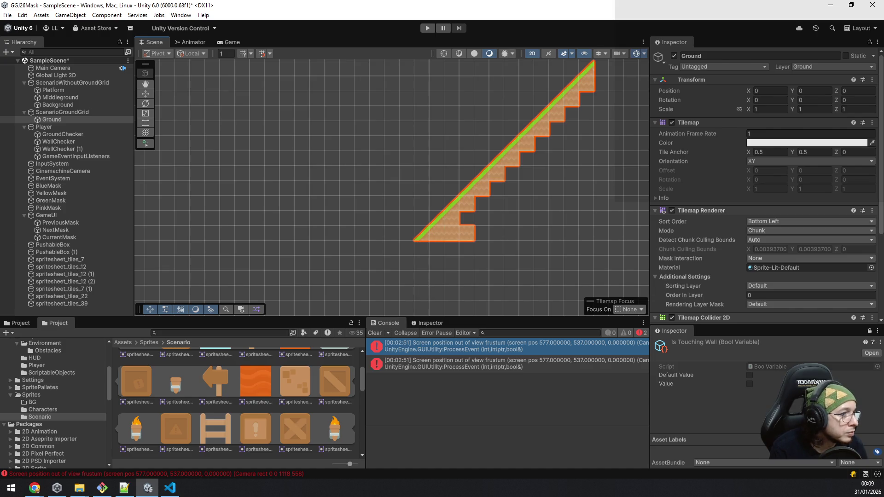
{"action": "mouse_move", "coordinate": [586, 96]}
{"action": "left_mouse_down"}
{"action": "mouse_move", "coordinate": [588, 236]}
{"action": "mouse_move", "coordinate": [579, 231]}
{"action": "left_mouse_up"}
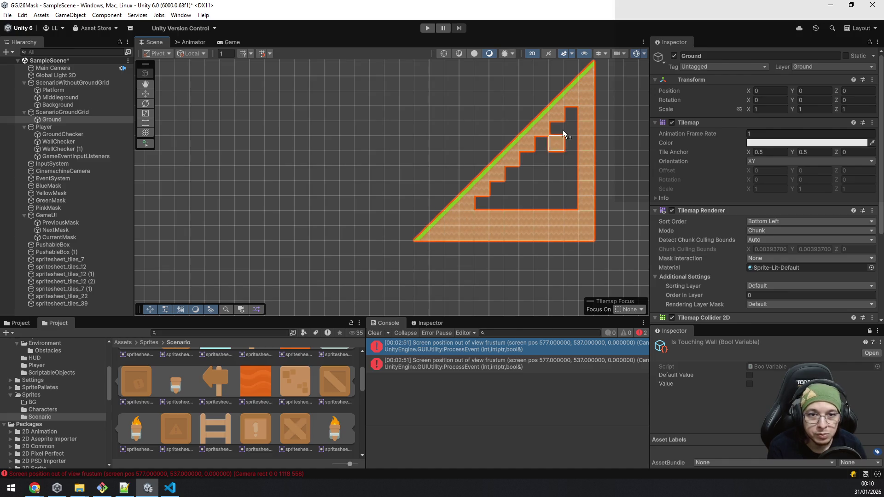
{"action": "left_click_drag", "start_coordinate": [570, 127], "coordinate": [567, 203]}
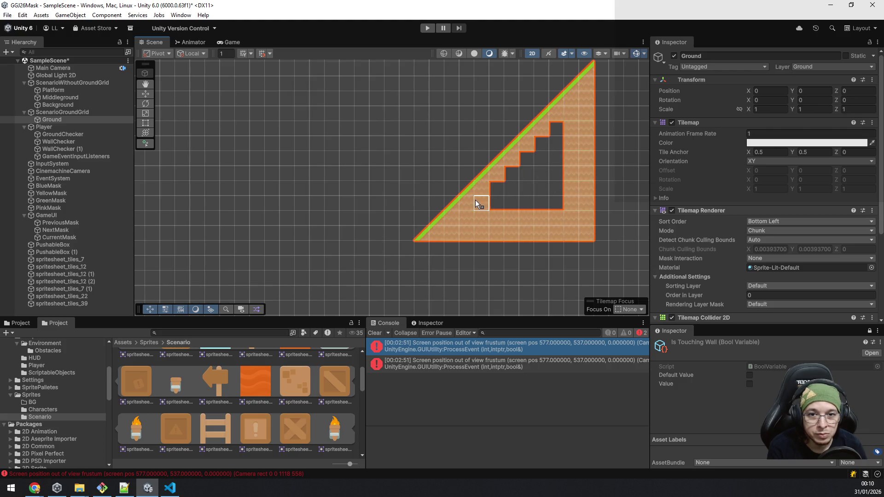
{"action": "left_click_drag", "start_coordinate": [560, 202], "coordinate": [559, 201]}
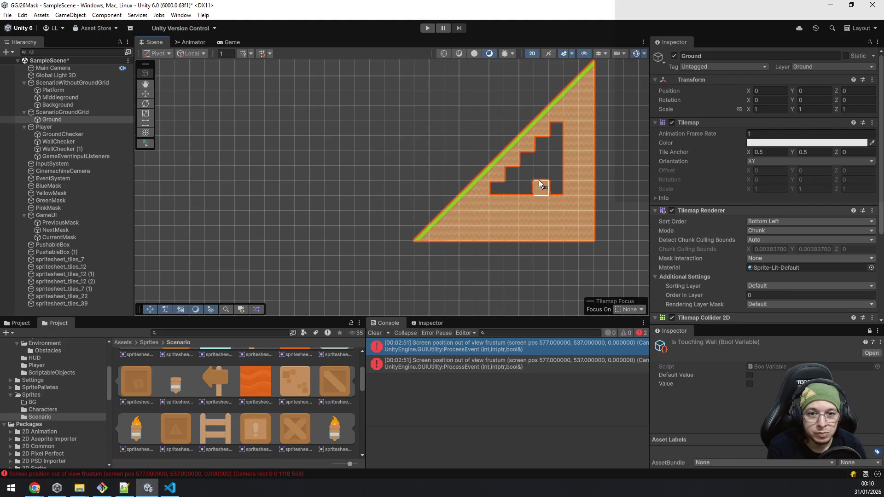
{"action": "mouse_move", "coordinate": [556, 131]}
{"action": "left_mouse_down"}
{"action": "mouse_move", "coordinate": [556, 186]}
{"action": "mouse_move", "coordinate": [540, 186]}
{"action": "mouse_move", "coordinate": [539, 147]}
{"action": "left_mouse_up"}
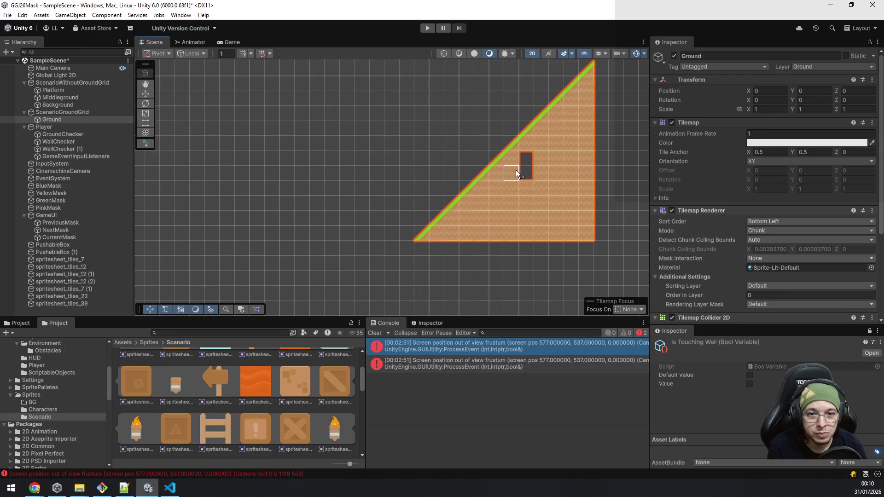
{"action": "scroll", "coordinate": [534, 205], "scroll_direction": "down", "scroll_amount": 6}
{"action": "left_click_drag", "start_coordinate": [563, 198], "coordinate": [455, 202]}
{"action": "scroll", "coordinate": [455, 202], "scroll_direction": "down", "scroll_amount": 2}
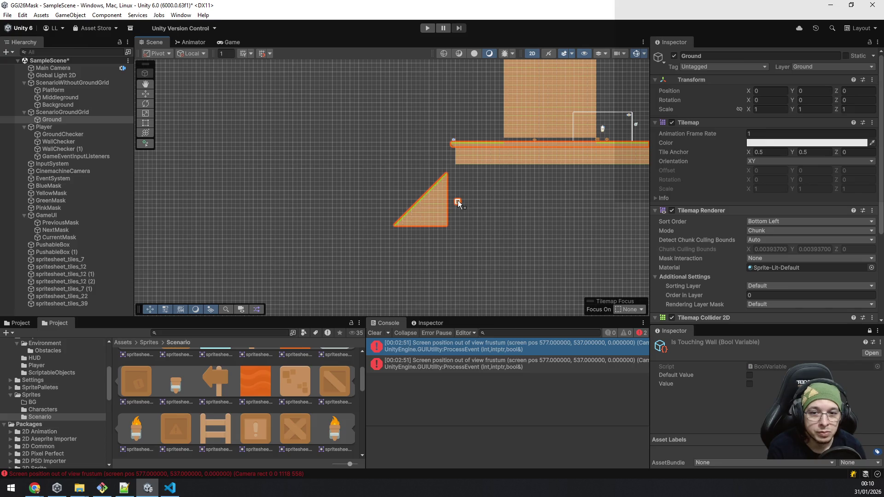
Fill a large ground rectangle beside the ramp, then undo it and the ramp's solid fills.
{"action": "scroll", "coordinate": [468, 201], "scroll_direction": "up", "scroll_amount": 3}
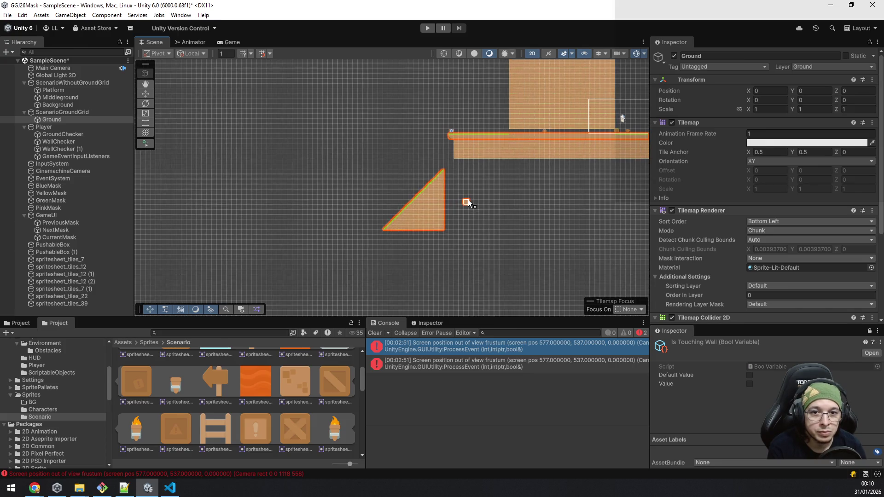
{"action": "mouse_move", "coordinate": [456, 146]}
{"action": "left_mouse_down"}
{"action": "mouse_move", "coordinate": [472, 177]}
{"action": "mouse_move", "coordinate": [546, 235]}
{"action": "left_mouse_up"}
{"action": "scroll", "coordinate": [443, 172], "scroll_direction": "up", "scroll_amount": 4}
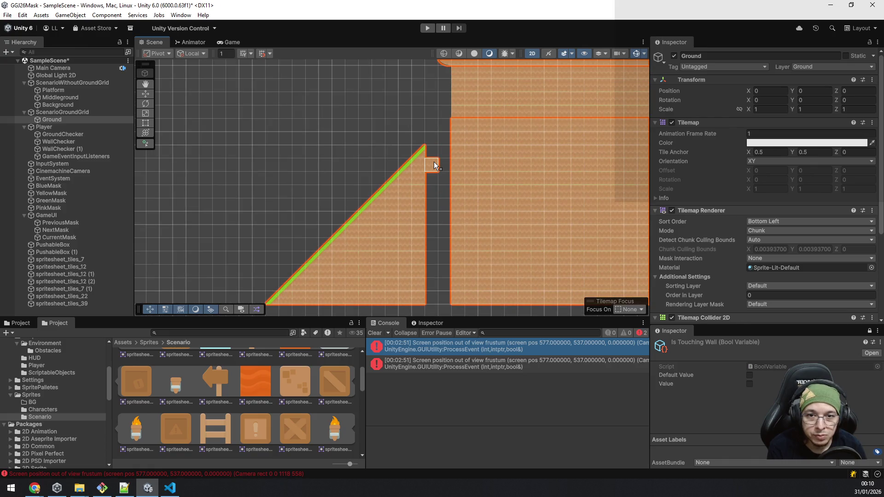
{"action": "scroll", "coordinate": [433, 162], "scroll_direction": "down", "scroll_amount": 3}
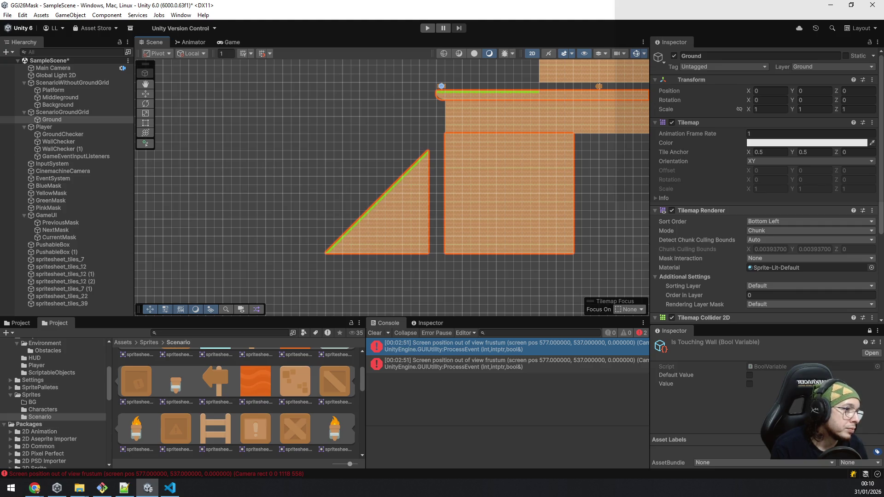
{"action": "key", "text": "ctrl+z"}
{"action": "key", "text": "ctrl+z"}
{"action": "key", "text": "ctrl+z"}
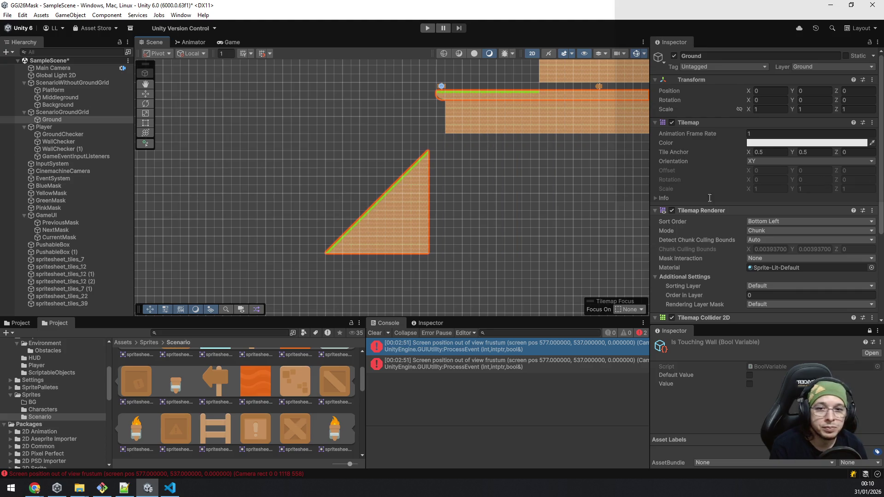
{"action": "key", "text": "ctrl+z"}
{"action": "key", "text": "ctrl+z"}
{"action": "key", "text": "ctrl+z"}
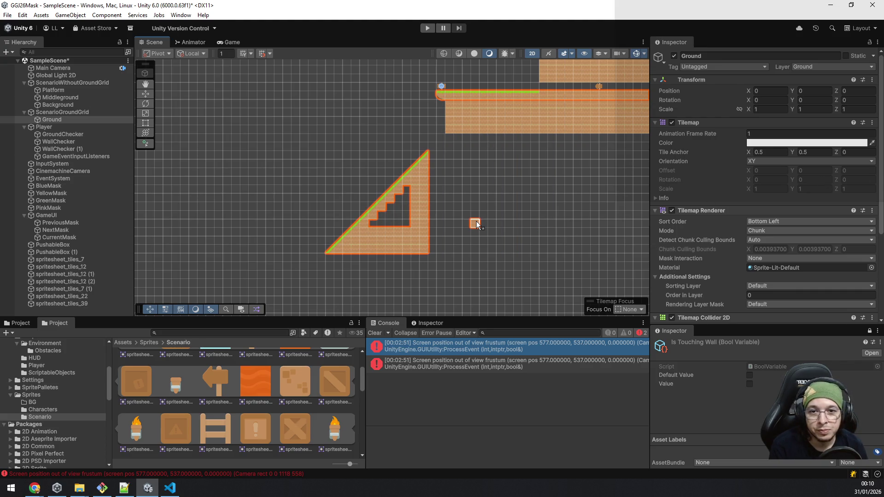
{"action": "key", "text": "ctrl+z"}
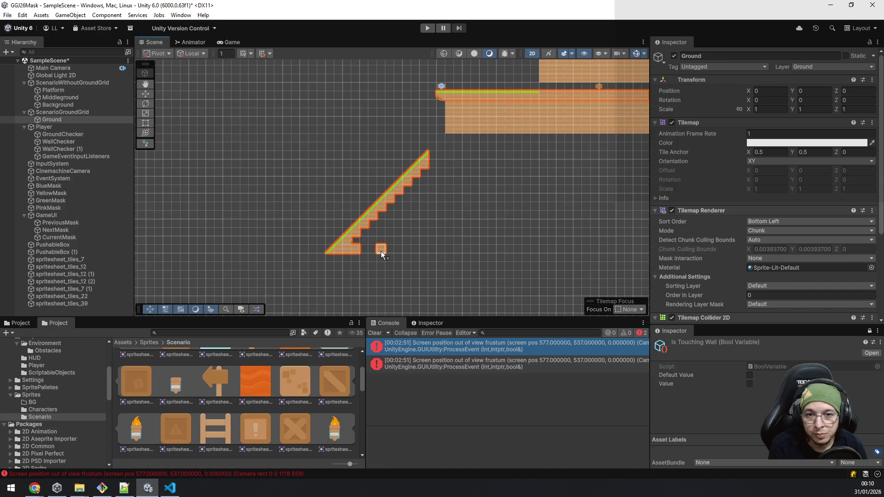
Erase two stray tiles from the slope's bottom row.
{"action": "scroll", "coordinate": [381, 251], "scroll_direction": "up", "scroll_amount": 3}
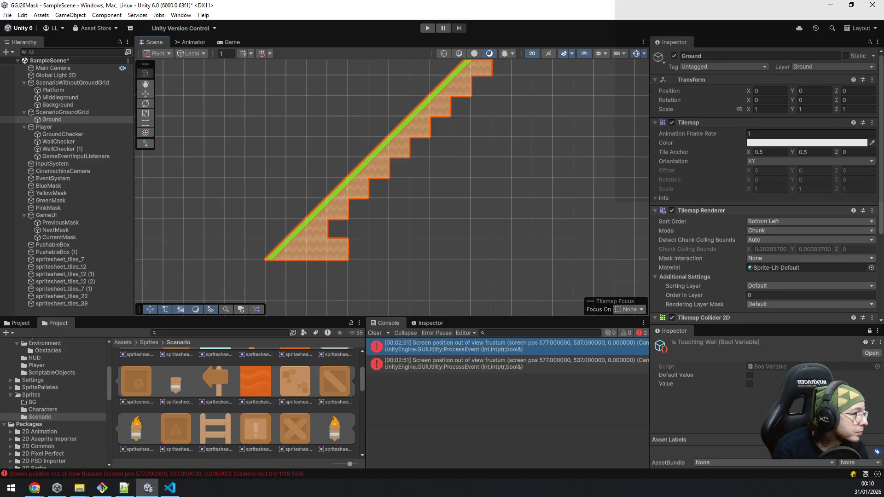
{"action": "key", "text": "Up"}
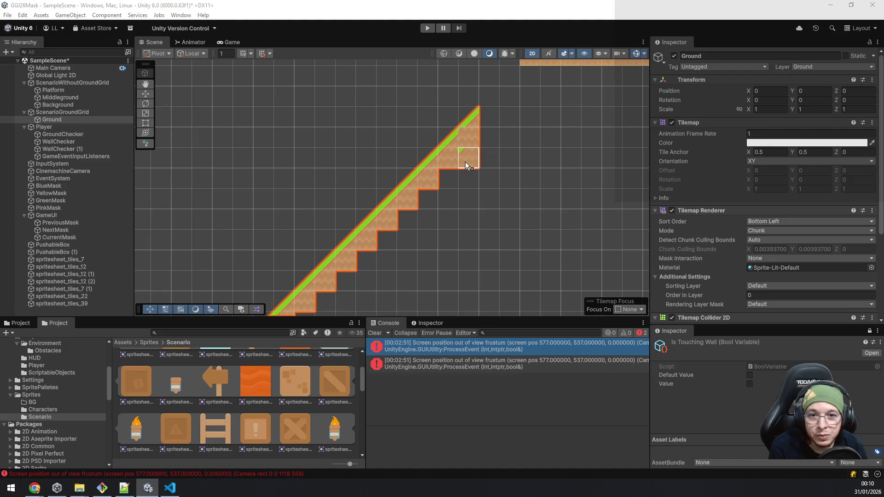
{"action": "left_click_drag", "start_coordinate": [468, 238], "coordinate": [533, 171]}
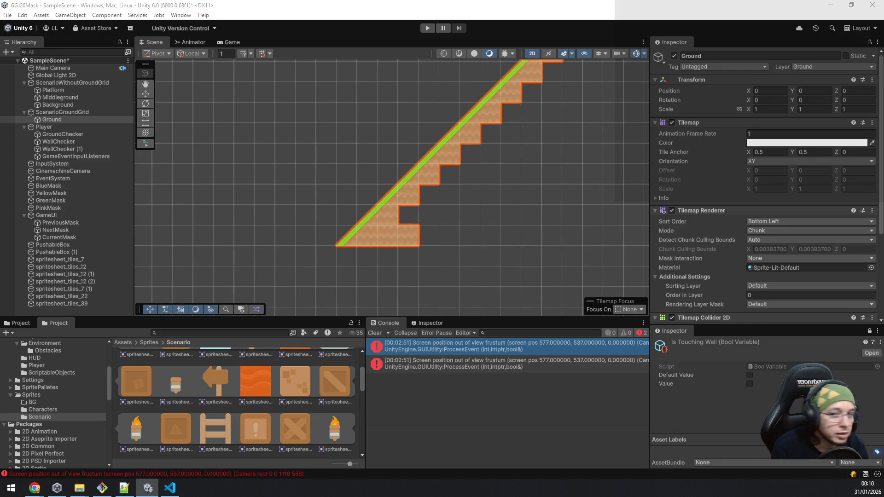
{"action": "left_click", "coordinate": [388, 236]}
{"action": "left_click", "coordinate": [408, 236]}
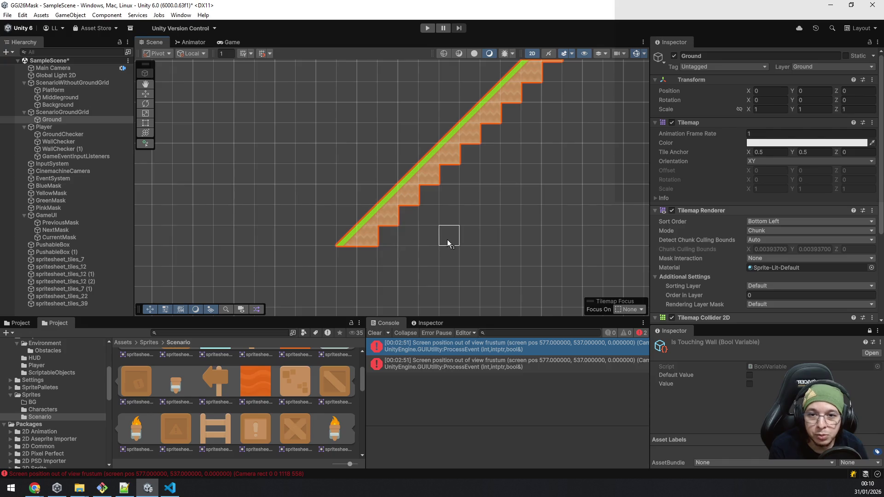
{"action": "scroll", "coordinate": [482, 160], "scroll_direction": "down", "scroll_amount": 5}
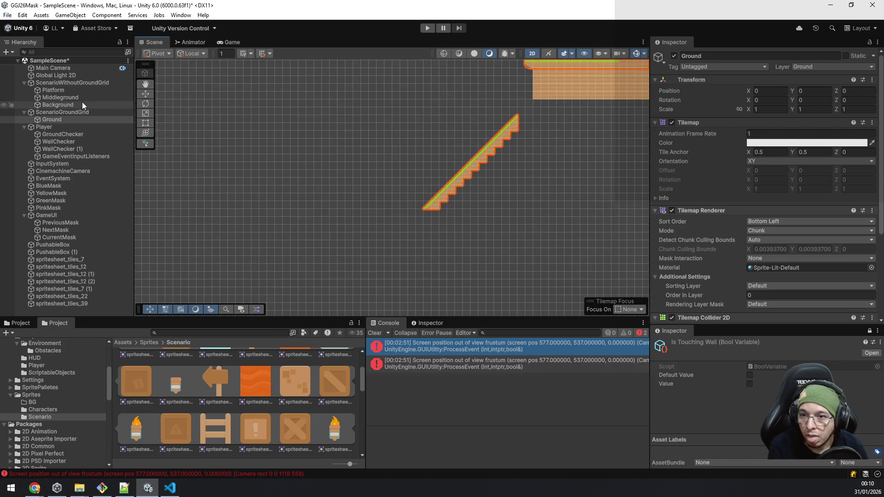
On the Middleground tilemap, box-fill dirt beneath the main, middle and right-hand platforms.
{"action": "left_click", "coordinate": [82, 99]}
{"action": "mouse_move", "coordinate": [554, 197]}
{"action": "left_mouse_down"}
{"action": "mouse_move", "coordinate": [387, 208]}
{"action": "mouse_move", "coordinate": [399, 214]}
{"action": "left_mouse_up"}
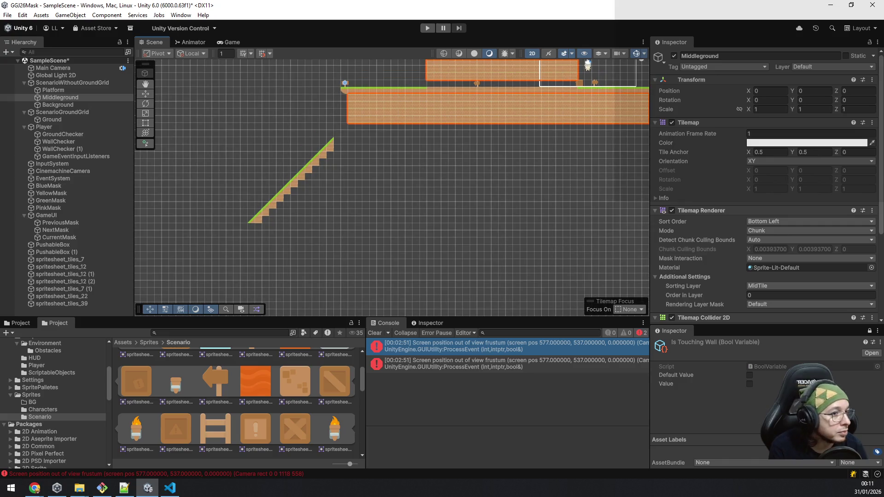
{"action": "left_click_drag", "start_coordinate": [331, 154], "coordinate": [468, 199]}
{"action": "key", "text": "ctrl+z"}
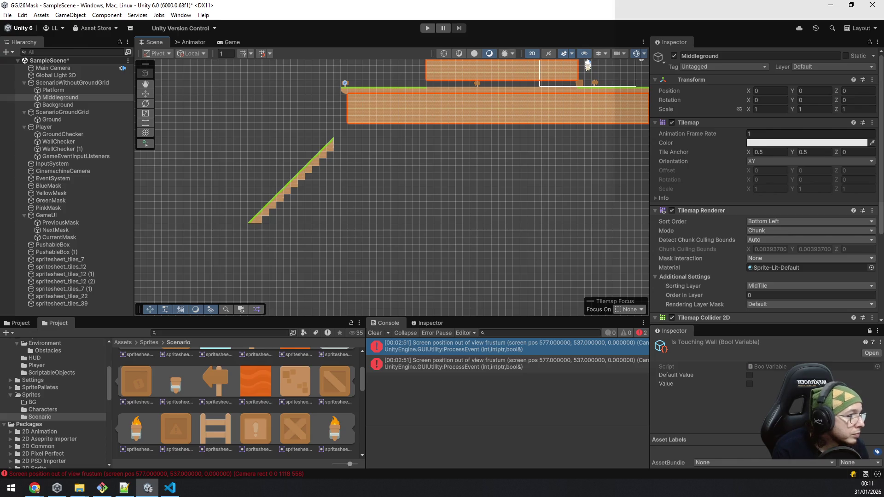
{"action": "mouse_move", "coordinate": [350, 125]}
{"action": "left_mouse_down"}
{"action": "mouse_move", "coordinate": [446, 172]}
{"action": "mouse_move", "coordinate": [622, 207]}
{"action": "left_mouse_up"}
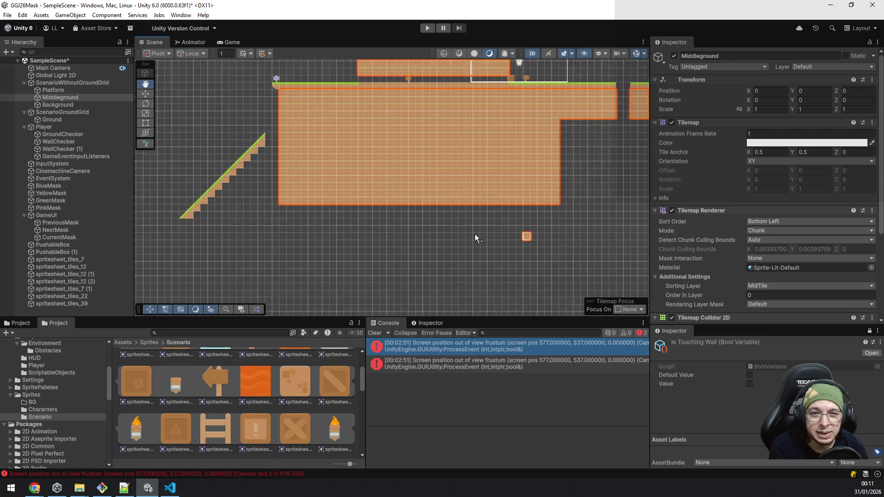
{"action": "left_click_drag", "start_coordinate": [537, 149], "coordinate": [476, 230]}
{"action": "left_click_drag", "start_coordinate": [555, 147], "coordinate": [606, 228]}
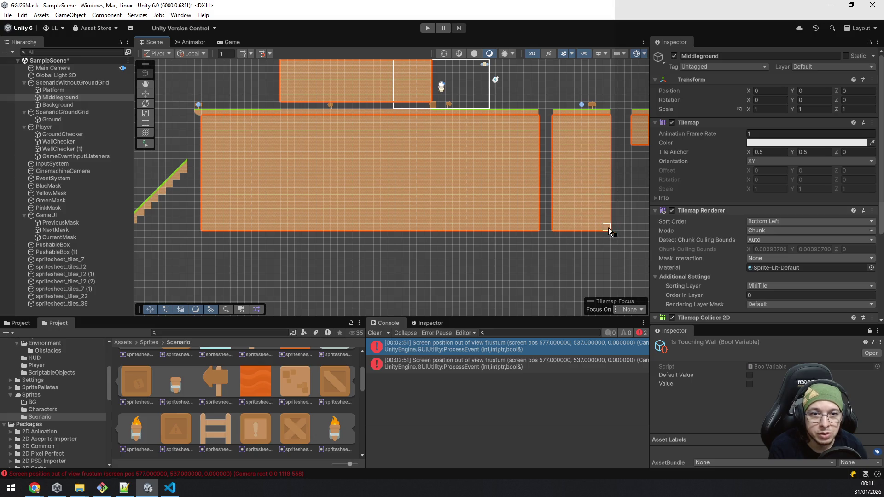
{"action": "scroll", "coordinate": [403, 174], "scroll_direction": "right", "scroll_amount": 5}
{"action": "mouse_move", "coordinate": [429, 124]}
{"action": "left_mouse_down"}
{"action": "mouse_move", "coordinate": [474, 197]}
{"action": "mouse_move", "coordinate": [489, 204]}
{"action": "left_mouse_up"}
{"action": "mouse_move", "coordinate": [526, 122]}
{"action": "left_mouse_down"}
{"action": "mouse_move", "coordinate": [595, 172]}
{"action": "mouse_move", "coordinate": [613, 203]}
{"action": "left_mouse_up"}
Extend the dirt down a row and fill the bottom row beneath the slope.
{"action": "scroll", "coordinate": [508, 222], "scroll_direction": "down", "scroll_amount": 3}
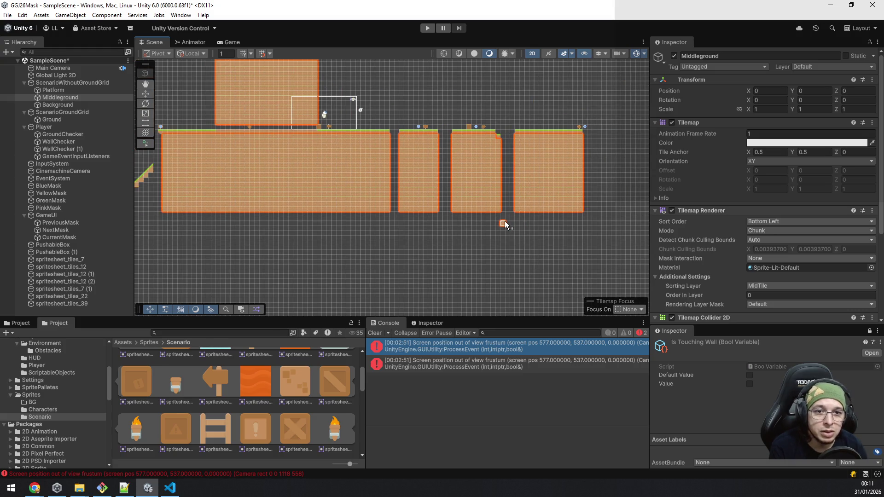
{"action": "mouse_move", "coordinate": [273, 233]}
{"action": "left_mouse_down"}
{"action": "mouse_move", "coordinate": [399, 237]}
{"action": "mouse_move", "coordinate": [316, 210]}
{"action": "left_mouse_up"}
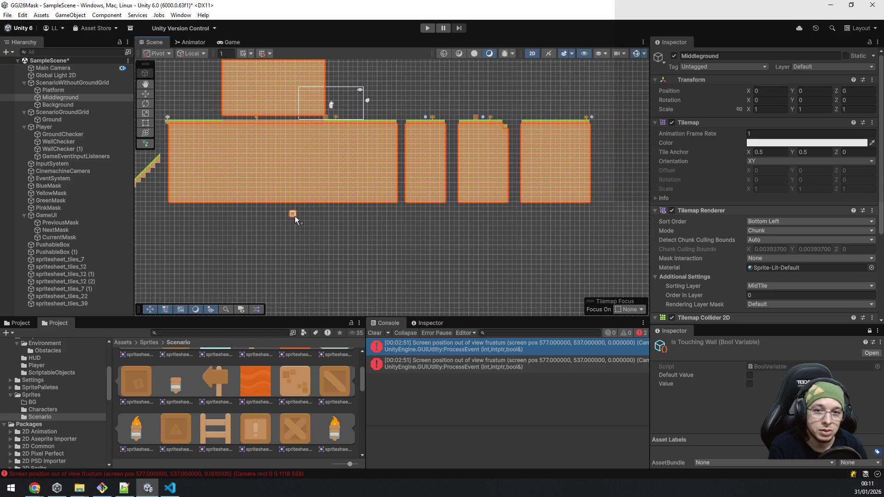
{"action": "mouse_move", "coordinate": [264, 220]}
{"action": "left_mouse_down"}
{"action": "mouse_move", "coordinate": [430, 221]}
{"action": "mouse_move", "coordinate": [534, 204]}
{"action": "left_mouse_up"}
{"action": "scroll", "coordinate": [361, 196], "scroll_direction": "up", "scroll_amount": 4}
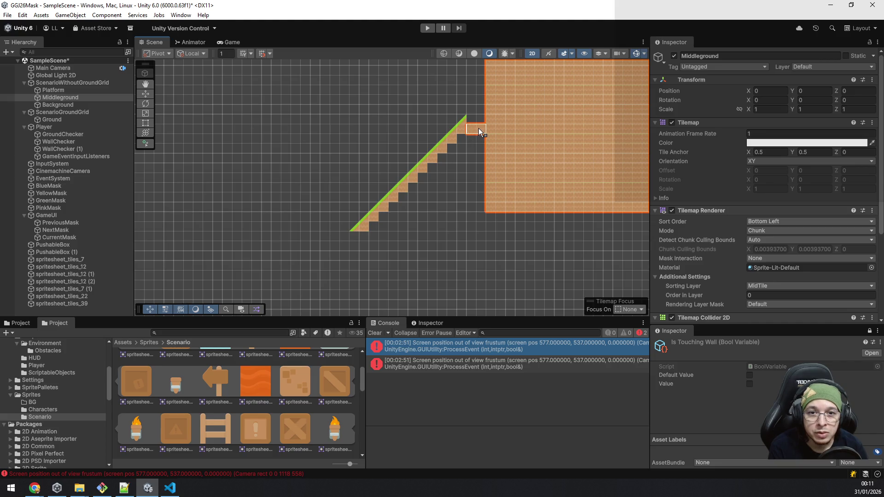
{"action": "left_click_drag", "start_coordinate": [481, 189], "coordinate": [481, 212]}
{"action": "mouse_move", "coordinate": [372, 229]}
{"action": "left_mouse_down"}
{"action": "mouse_move", "coordinate": [565, 225]}
{"action": "mouse_move", "coordinate": [360, 175]}
{"action": "left_mouse_up"}
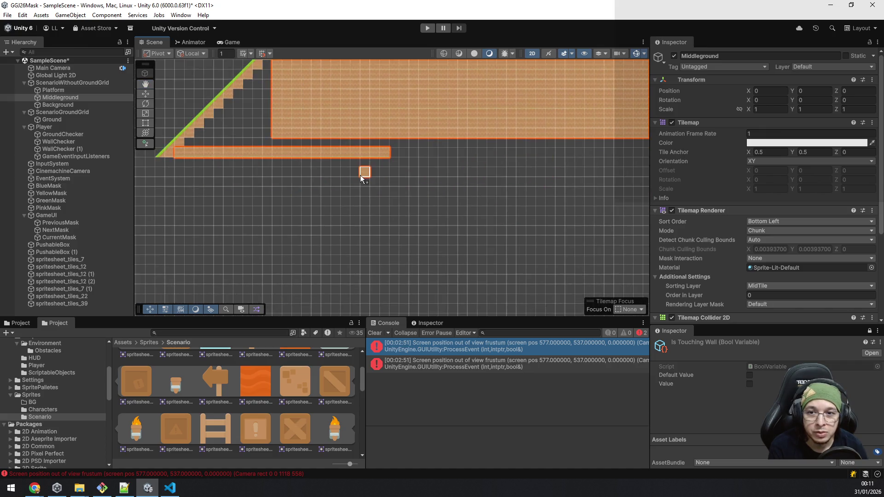
{"action": "scroll", "coordinate": [360, 175], "scroll_direction": "down", "scroll_amount": 3}
{"action": "scroll", "coordinate": [358, 174], "scroll_direction": "down", "scroll_amount": 2}
{"action": "left_click_drag", "start_coordinate": [325, 161], "coordinate": [510, 167]}
Fill the remaining dark gaps under the stair steps with dirt.
{"action": "scroll", "coordinate": [414, 200], "scroll_direction": "up", "scroll_amount": 5}
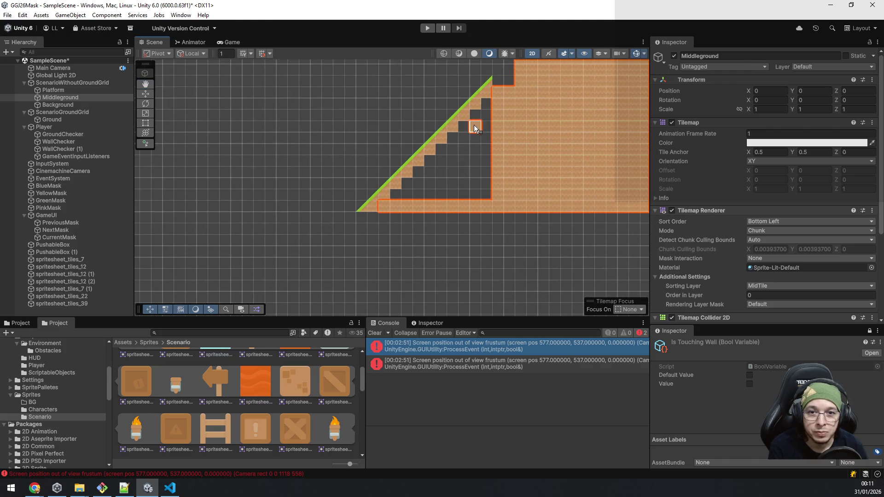
{"action": "mouse_move", "coordinate": [487, 112]}
{"action": "left_mouse_down"}
{"action": "mouse_move", "coordinate": [471, 176]}
{"action": "mouse_move", "coordinate": [485, 169]}
{"action": "mouse_move", "coordinate": [484, 196]}
{"action": "mouse_move", "coordinate": [431, 206]}
{"action": "mouse_move", "coordinate": [430, 195]}
{"action": "mouse_move", "coordinate": [420, 195]}
{"action": "left_mouse_up"}
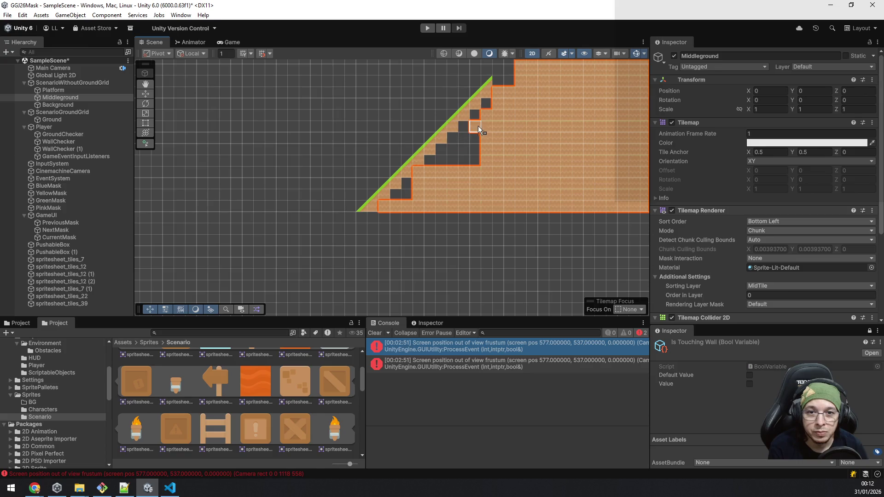
{"action": "left_click_drag", "start_coordinate": [482, 136], "coordinate": [457, 159]}
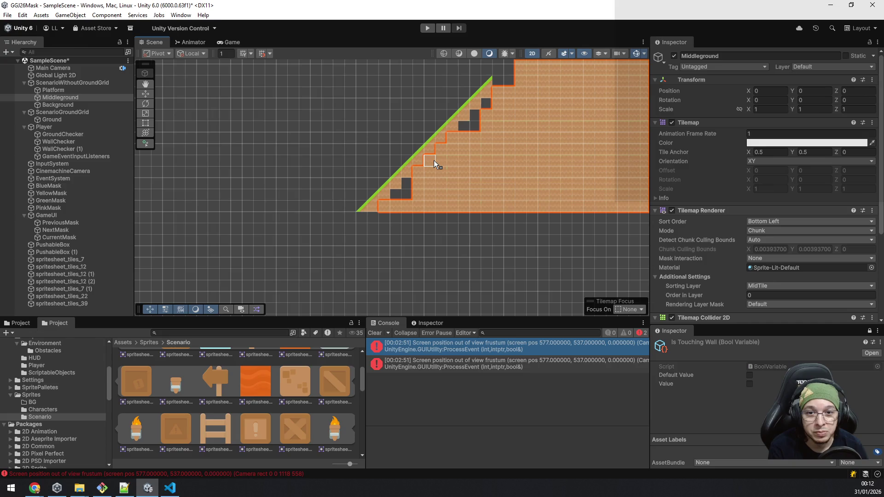
{"action": "left_click_drag", "start_coordinate": [477, 121], "coordinate": [472, 126]}
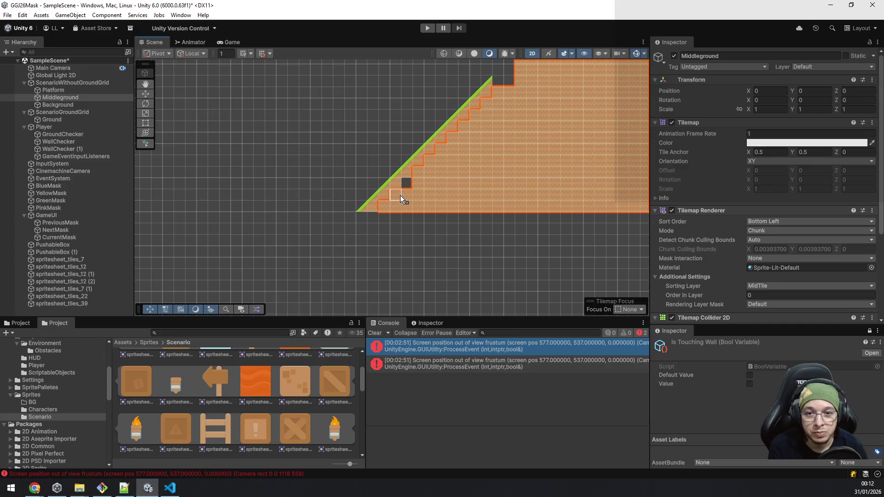
{"action": "left_click", "coordinate": [409, 181]}
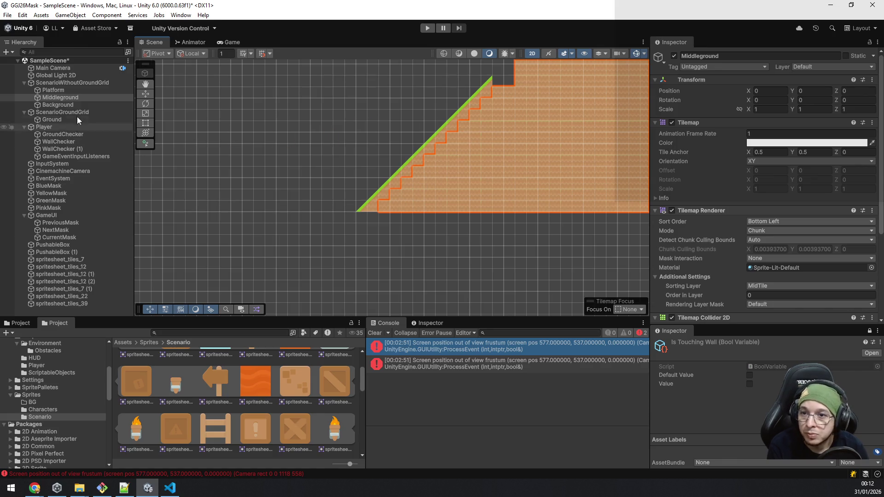
Switch back to the Ground tilemap and add one tile at the slope's top.
{"action": "left_click", "coordinate": [64, 120]}
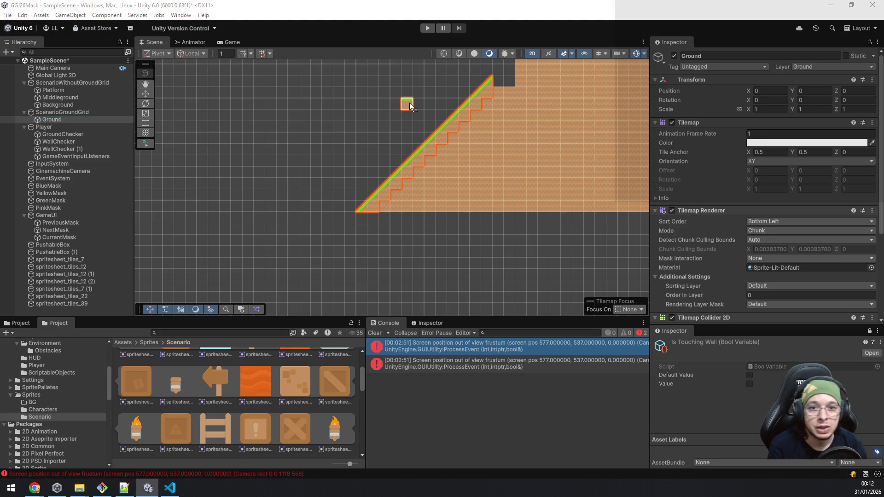
{"action": "left_click", "coordinate": [500, 81]}
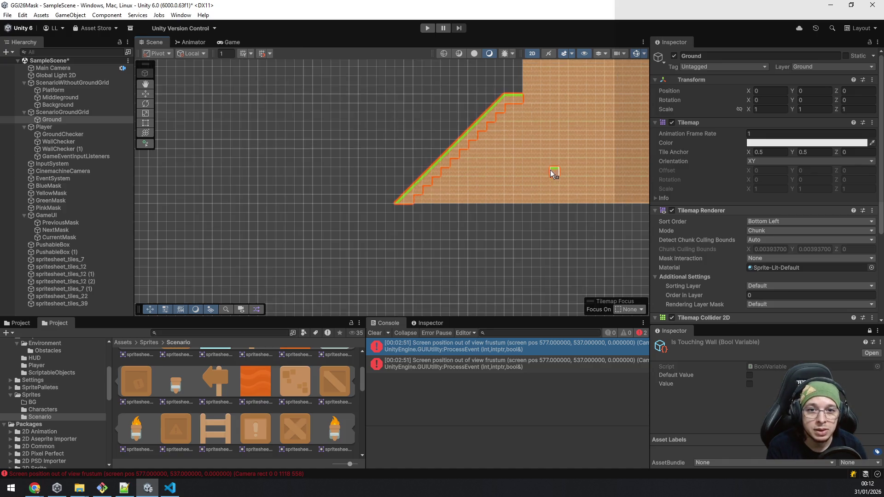
{"action": "scroll", "coordinate": [554, 173], "scroll_direction": "down", "scroll_amount": 5}
{"action": "scroll", "coordinate": [545, 188], "scroll_direction": "down", "scroll_amount": 3}
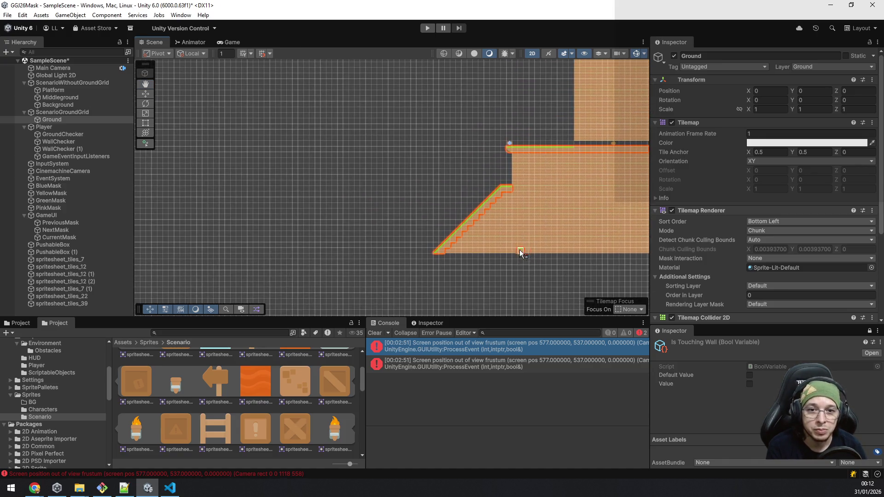
{"action": "scroll", "coordinate": [420, 262], "scroll_direction": "up", "scroll_amount": 10}
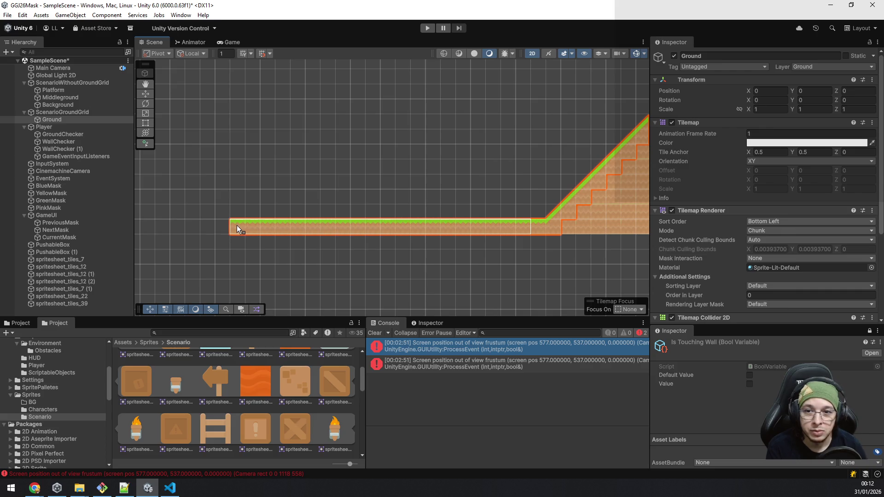
Pan and zoom to review the whole level with its main platform and three pillars.
{"action": "scroll", "coordinate": [346, 192], "scroll_direction": "down", "scroll_amount": 10}
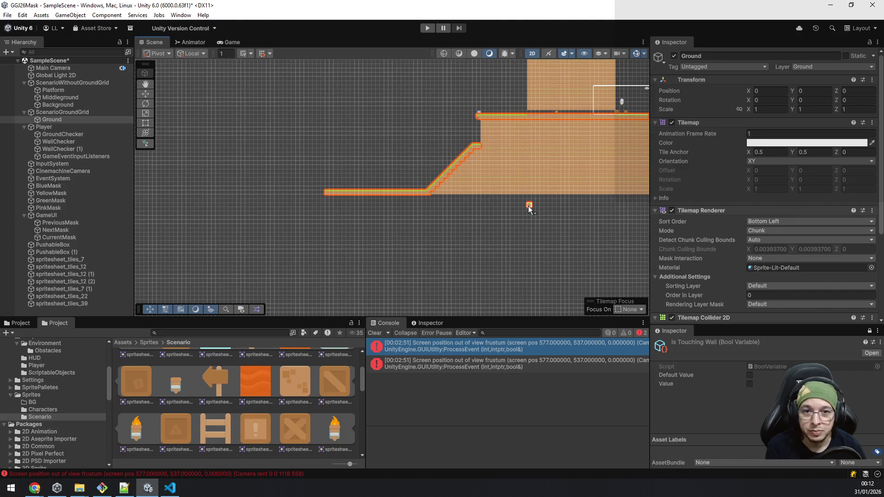
{"action": "scroll", "coordinate": [468, 252], "scroll_direction": "up", "scroll_amount": 5}
{"action": "scroll", "coordinate": [575, 167], "scroll_direction": "down", "scroll_amount": 5}
{"action": "left_click_drag", "start_coordinate": [576, 167], "coordinate": [554, 208]}
{"action": "scroll", "coordinate": [545, 214], "scroll_direction": "up", "scroll_amount": 4}
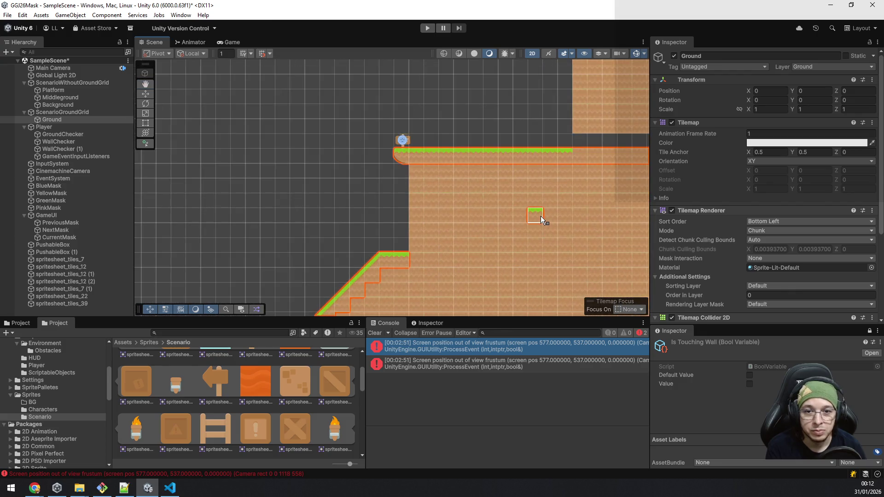
{"action": "mouse_move", "coordinate": [363, 218]}
{"action": "left_mouse_down"}
{"action": "mouse_move", "coordinate": [457, 128]}
{"action": "mouse_move", "coordinate": [622, 45]}
{"action": "left_mouse_up"}
{"action": "scroll", "coordinate": [484, 187], "scroll_direction": "down", "scroll_amount": 3}
{"action": "scroll", "coordinate": [483, 189], "scroll_direction": "down", "scroll_amount": 5}
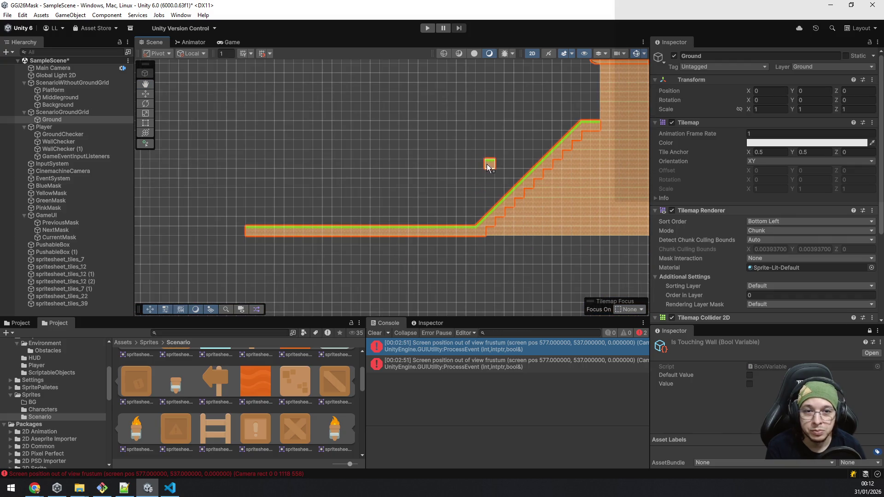
{"action": "left_click_drag", "start_coordinate": [531, 197], "coordinate": [431, 247]}
{"action": "scroll", "coordinate": [420, 249], "scroll_direction": "down", "scroll_amount": 2}
{"action": "left_click_drag", "start_coordinate": [546, 230], "coordinate": [374, 216]}
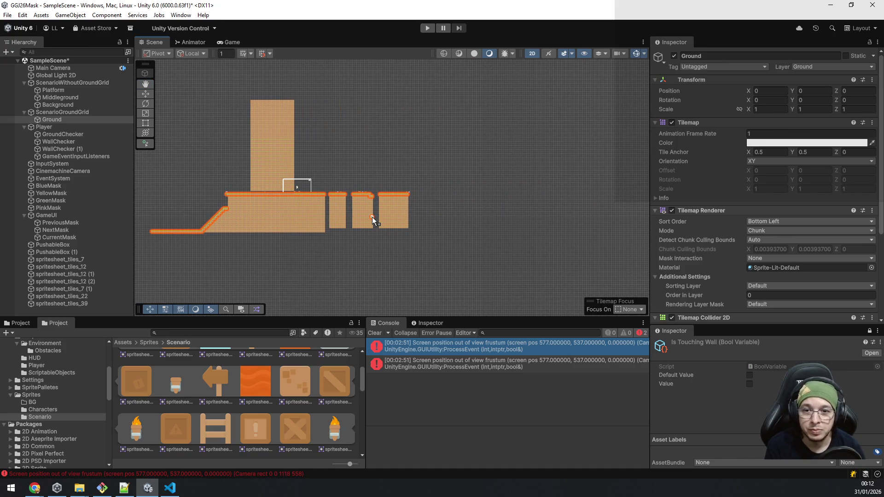
{"action": "scroll", "coordinate": [373, 217], "scroll_direction": "up", "scroll_amount": 5}
{"action": "scroll", "coordinate": [374, 218], "scroll_direction": "down", "scroll_amount": 2}
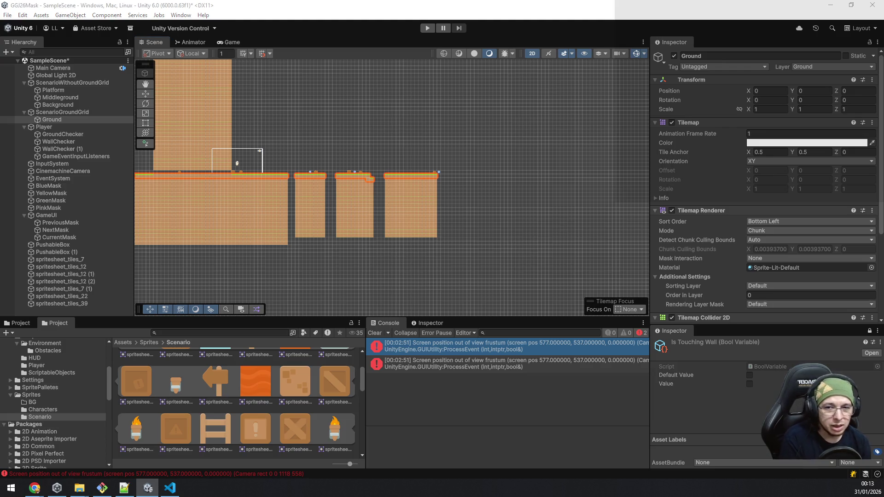
{"action": "scroll", "coordinate": [255, 411], "scroll_direction": "down", "scroll_amount": 5}
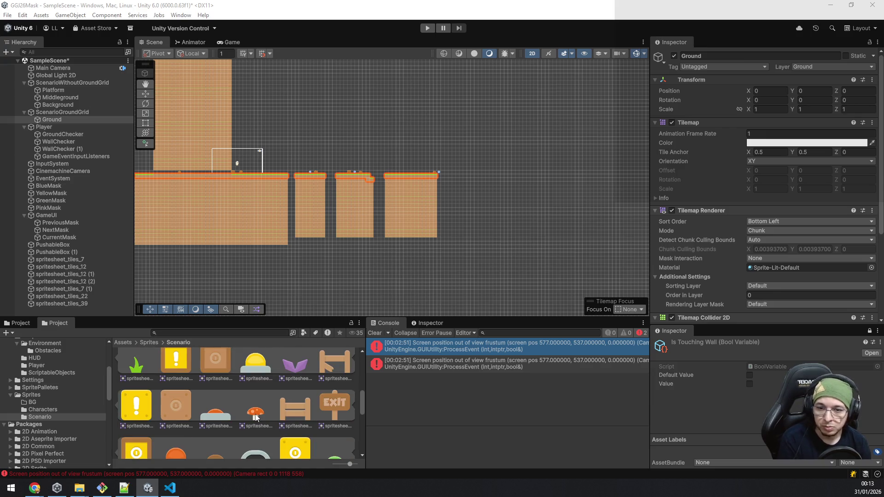
{"action": "scroll", "coordinate": [244, 419], "scroll_direction": "down", "scroll_amount": 3}
{"action": "scroll", "coordinate": [245, 421], "scroll_direction": "up", "scroll_amount": 2}
{"action": "scroll", "coordinate": [244, 419], "scroll_direction": "up", "scroll_amount": 2}
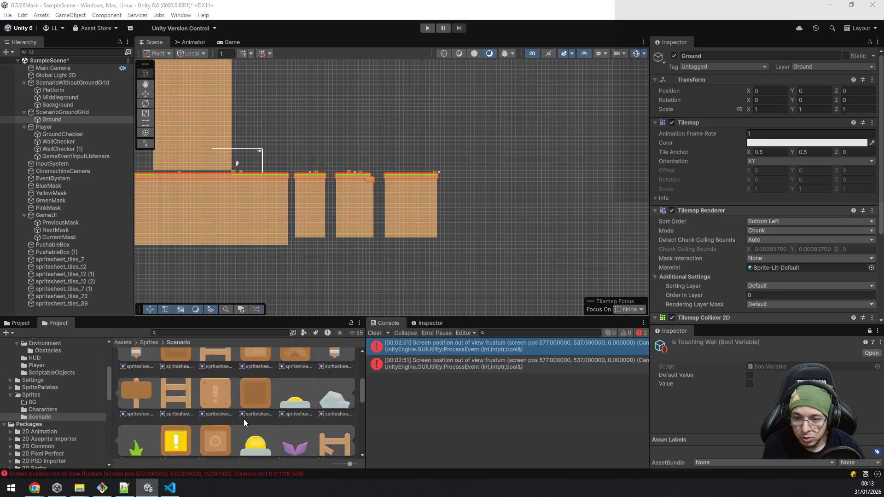
{"action": "scroll", "coordinate": [248, 409], "scroll_direction": "up", "scroll_amount": 2}
{"action": "scroll", "coordinate": [247, 404], "scroll_direction": "down", "scroll_amount": 1}
{"action": "scroll", "coordinate": [246, 404], "scroll_direction": "up", "scroll_amount": 1}
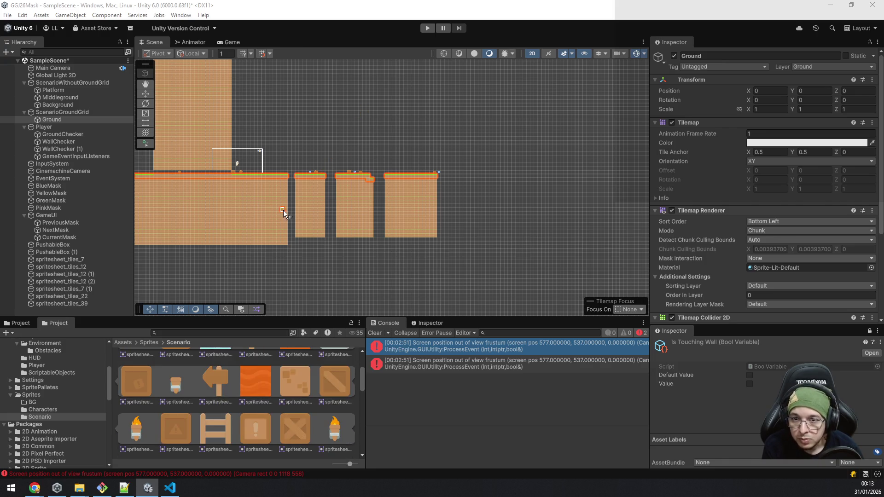
{"action": "scroll", "coordinate": [316, 264], "scroll_direction": "up", "scroll_amount": 3}
{"action": "scroll", "coordinate": [377, 189], "scroll_direction": "up", "scroll_amount": 5}
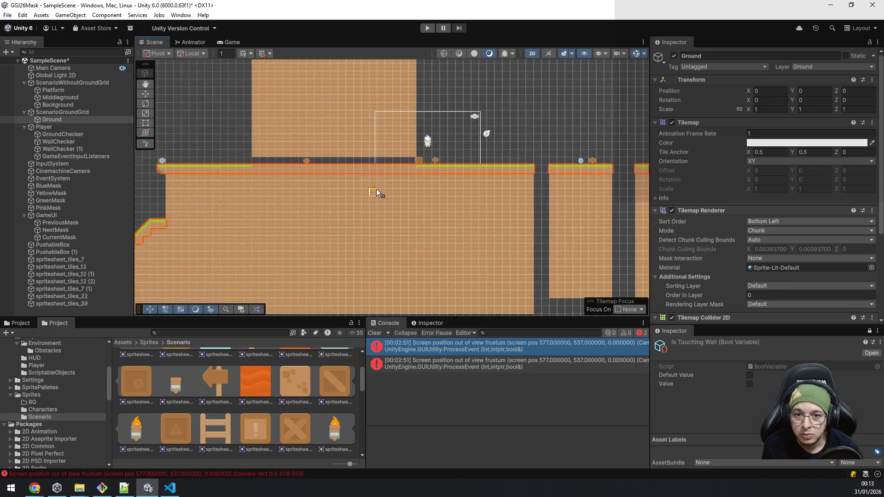
{"action": "scroll", "coordinate": [377, 185], "scroll_direction": "up", "scroll_amount": 2}
{"action": "scroll", "coordinate": [361, 162], "scroll_direction": "up", "scroll_amount": 2}
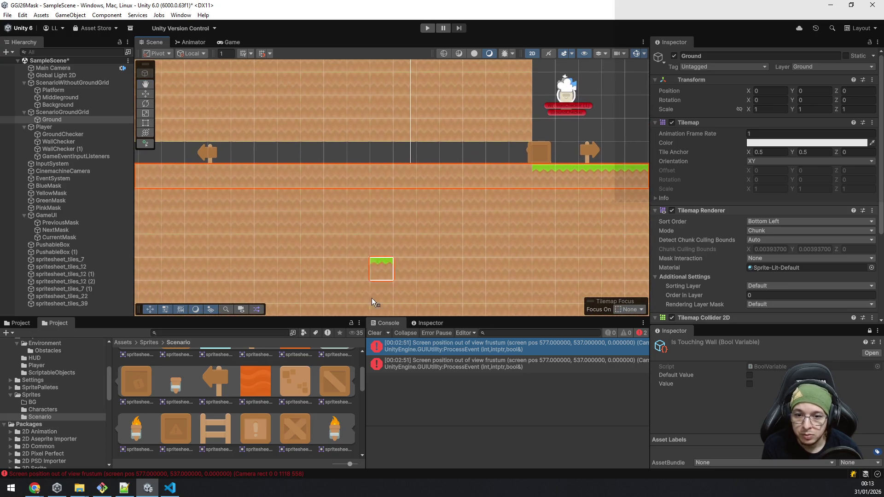
{"action": "scroll", "coordinate": [322, 421], "scroll_direction": "up", "scroll_amount": 3}
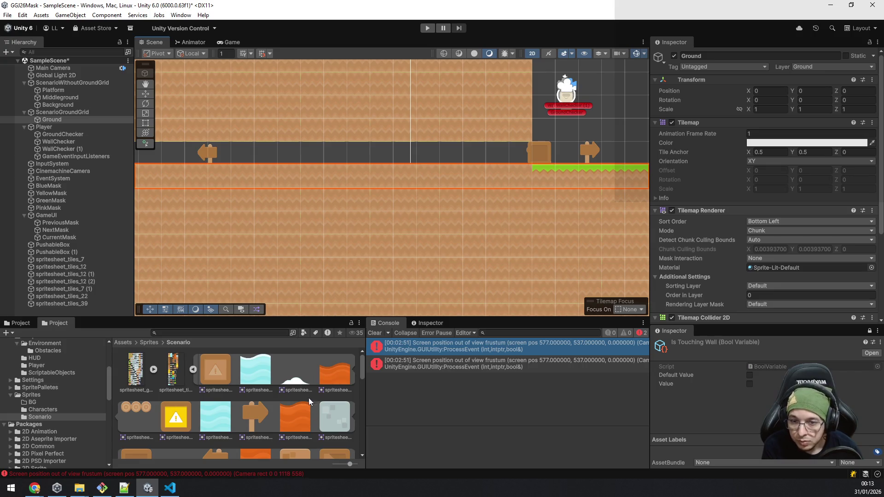
{"action": "scroll", "coordinate": [308, 385], "scroll_direction": "down", "scroll_amount": 5}
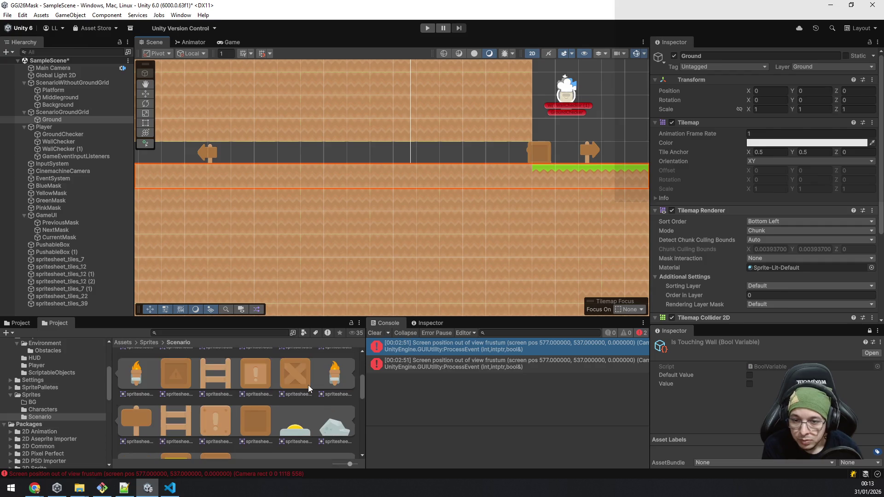
{"action": "scroll", "coordinate": [307, 385], "scroll_direction": "down", "scroll_amount": 6}
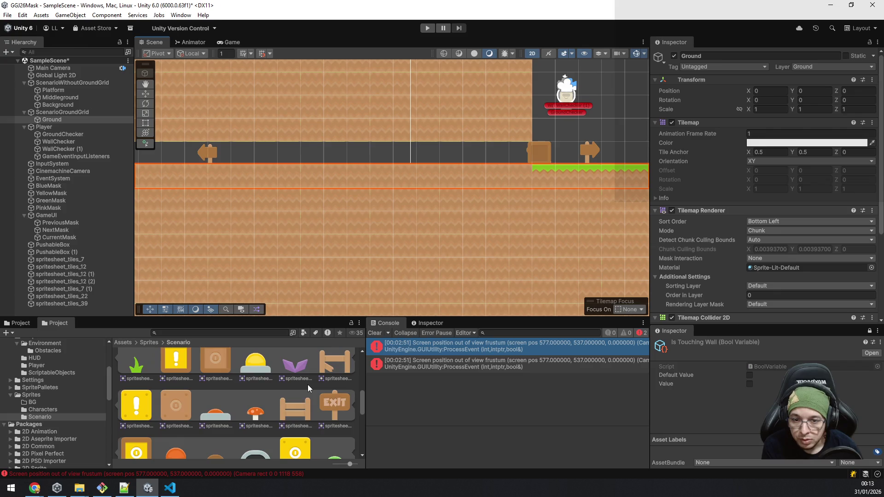
{"action": "scroll", "coordinate": [278, 393], "scroll_direction": "down", "scroll_amount": 3}
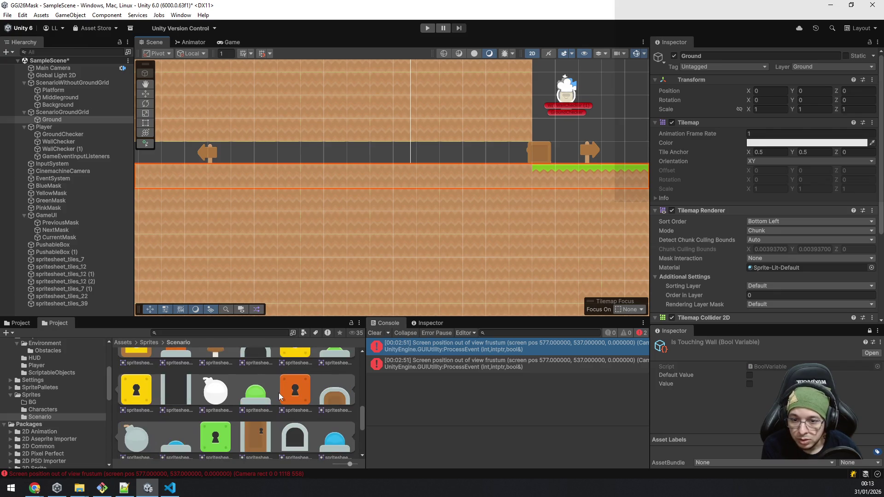
{"action": "scroll", "coordinate": [261, 404], "scroll_direction": "down", "scroll_amount": 3}
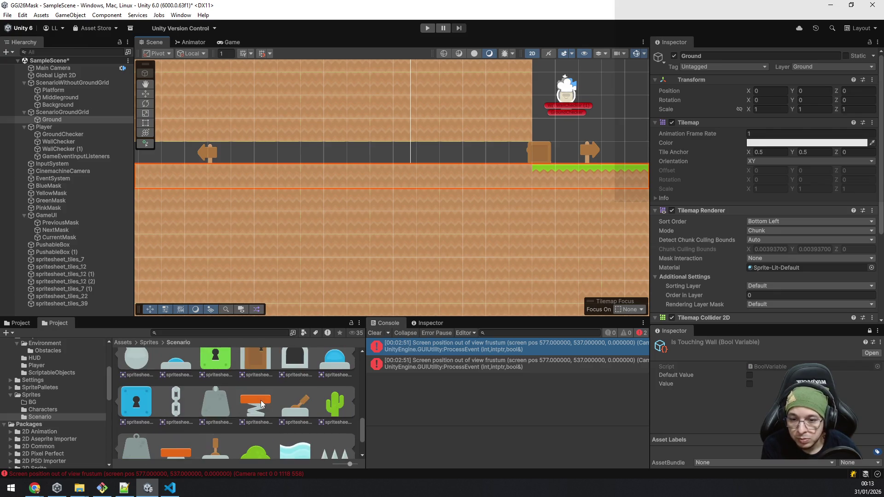
{"action": "scroll", "coordinate": [261, 403], "scroll_direction": "down", "scroll_amount": 3}
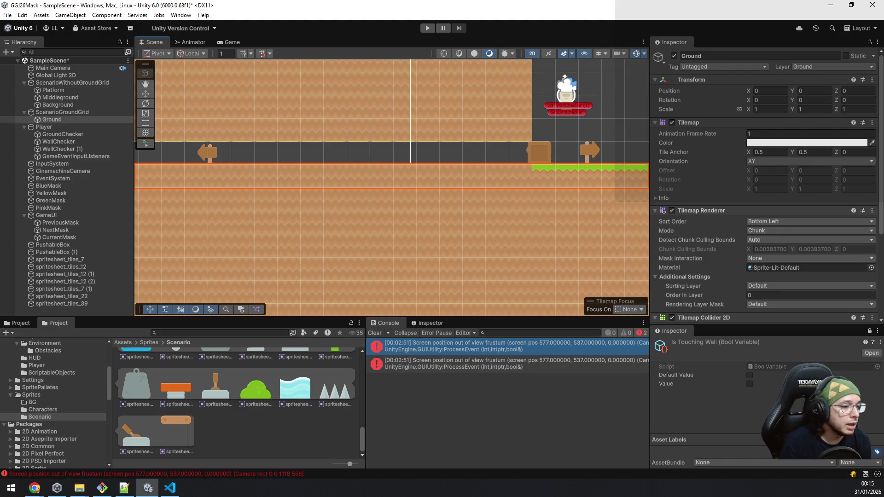
{"action": "scroll", "coordinate": [464, 222], "scroll_direction": "down", "scroll_amount": 8}
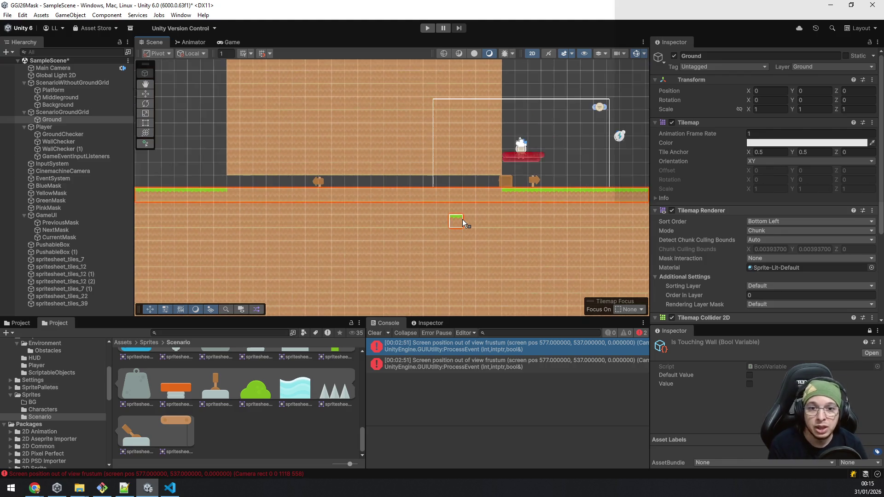
{"action": "mouse_move", "coordinate": [214, 222]}
{"action": "left_mouse_down"}
{"action": "mouse_move", "coordinate": [331, 116]}
{"action": "mouse_move", "coordinate": [358, 161]}
{"action": "left_mouse_up"}
{"action": "scroll", "coordinate": [363, 162], "scroll_direction": "down", "scroll_amount": 5}
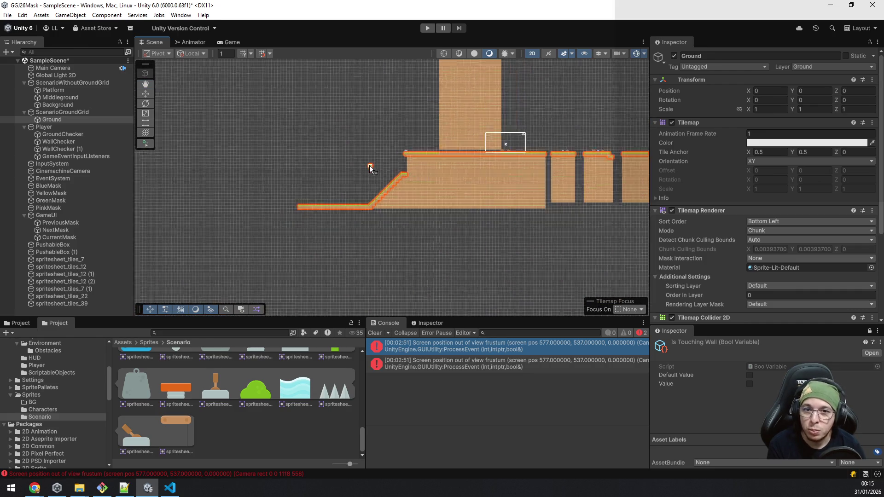
{"action": "scroll", "coordinate": [521, 244], "scroll_direction": "up", "scroll_amount": 5}
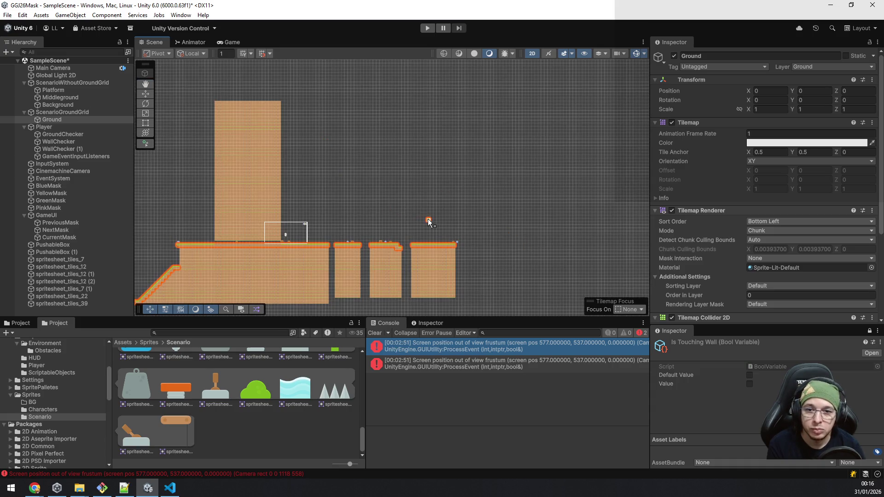
{"action": "scroll", "coordinate": [428, 220], "scroll_direction": "up", "scroll_amount": 2}
{"action": "scroll", "coordinate": [428, 221], "scroll_direction": "down", "scroll_amount": 1}
{"action": "left_click_drag", "start_coordinate": [434, 223], "coordinate": [437, 157]}
{"action": "scroll", "coordinate": [361, 276], "scroll_direction": "up", "scroll_amount": 4}
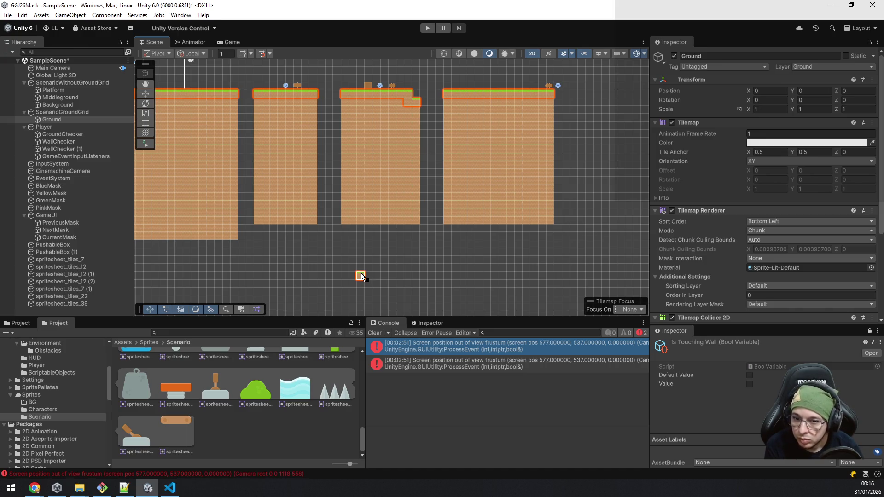
{"action": "left_click", "coordinate": [334, 389]}
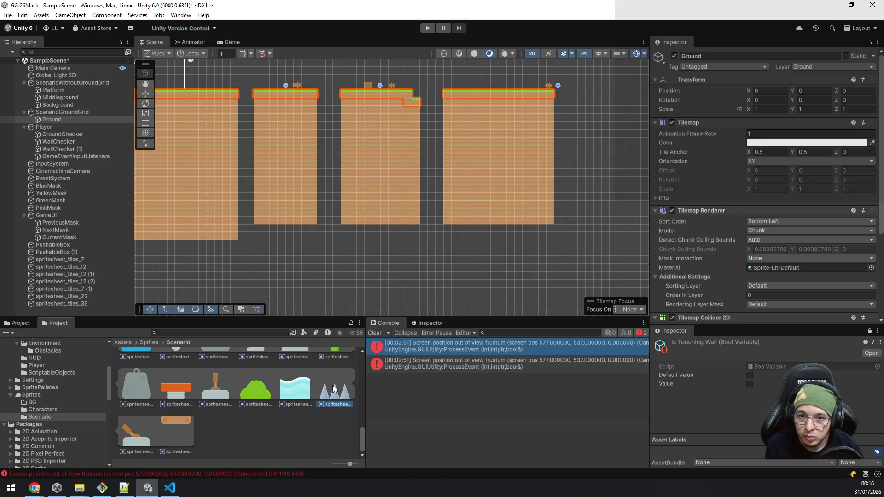
{"action": "scroll", "coordinate": [320, 252], "scroll_direction": "up", "scroll_amount": 2}
{"action": "scroll", "coordinate": [320, 252], "scroll_direction": "up", "scroll_amount": 3}
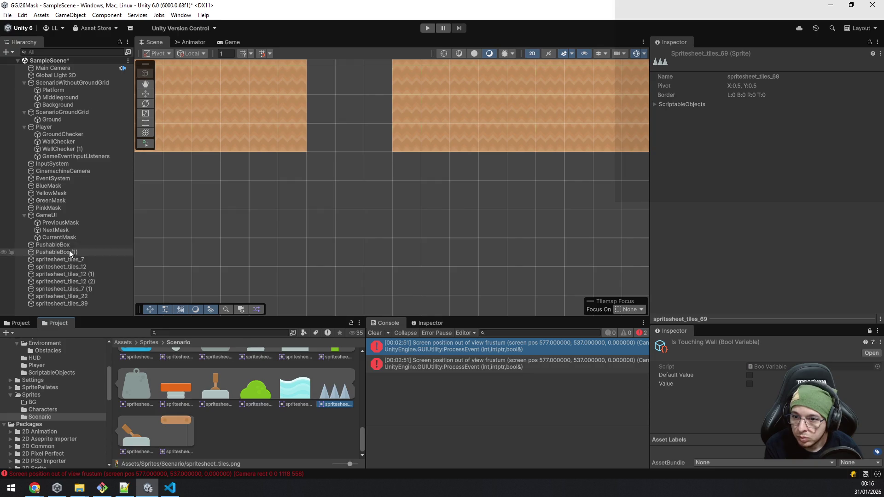
{"action": "mouse_move", "coordinate": [325, 391]}
{"action": "left_mouse_down"}
{"action": "mouse_move", "coordinate": [339, 344]}
{"action": "mouse_move", "coordinate": [340, 217]}
{"action": "mouse_move", "coordinate": [323, 234]}
{"action": "left_mouse_up"}
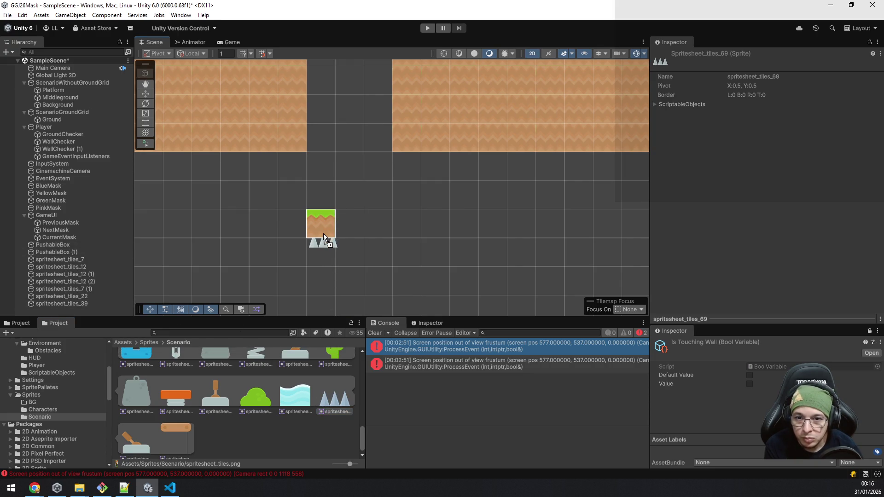
{"action": "key", "text": "Escape"}
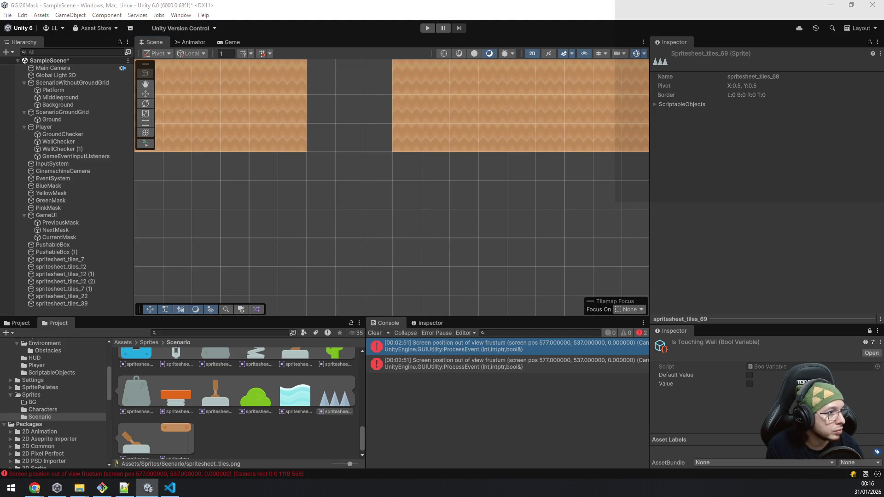
{"action": "left_click", "coordinate": [335, 402]}
{"action": "left_click_drag", "start_coordinate": [335, 402], "coordinate": [321, 253]}
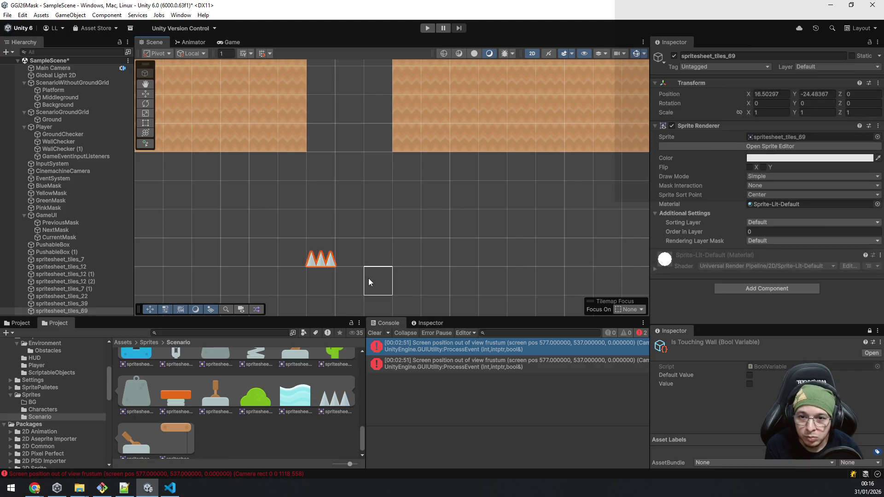
{"action": "left_click", "coordinate": [54, 310]}
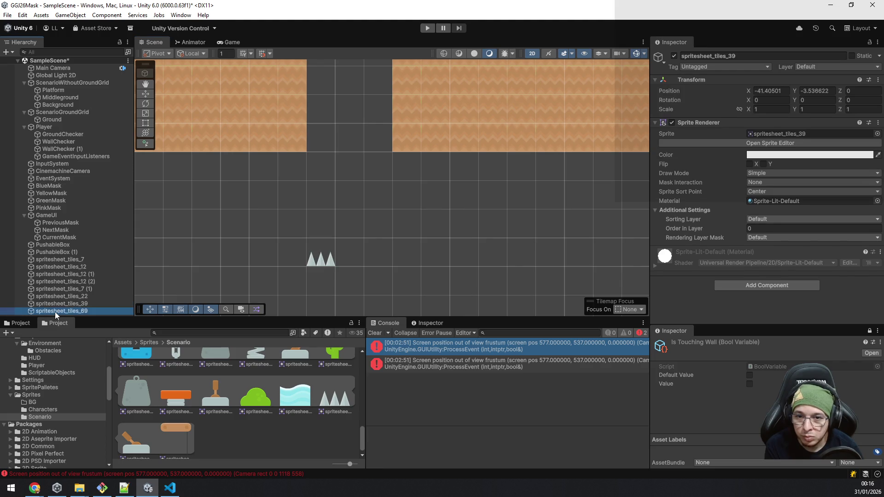
{"action": "scroll", "coordinate": [345, 261], "scroll_direction": "up", "scroll_amount": 5}
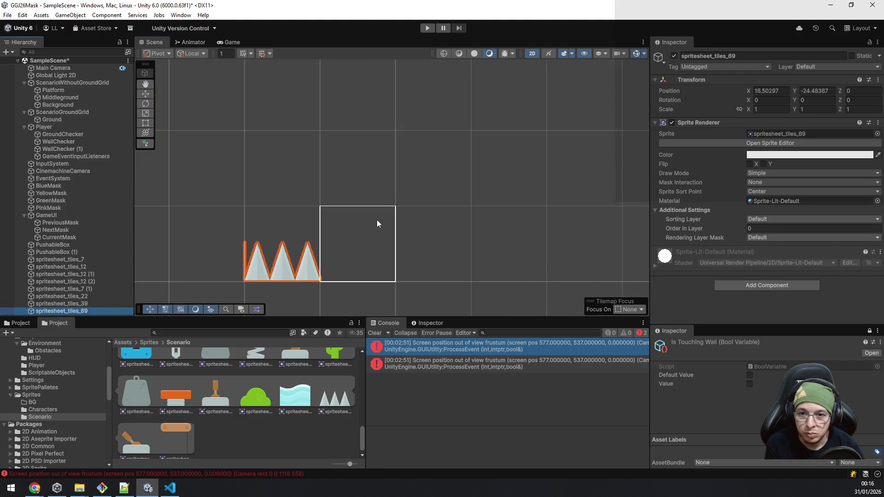
{"action": "scroll", "coordinate": [371, 266], "scroll_direction": "up", "scroll_amount": 2}
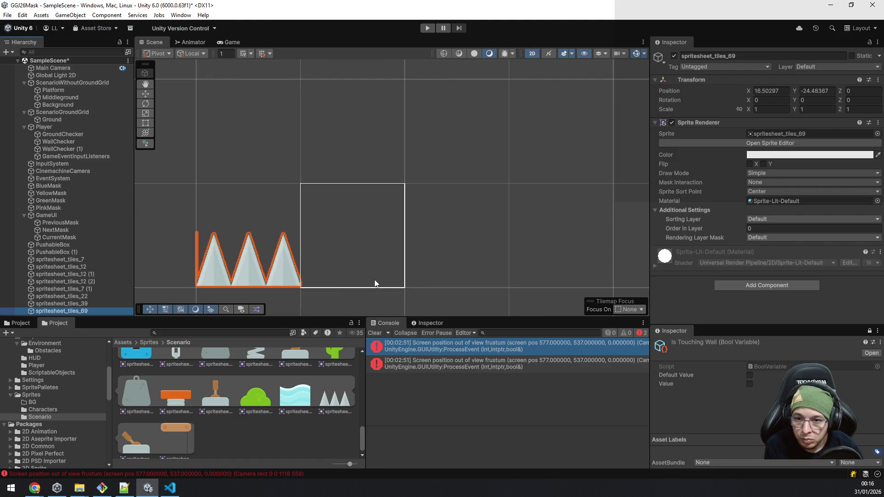
{"action": "left_click", "coordinate": [66, 296]}
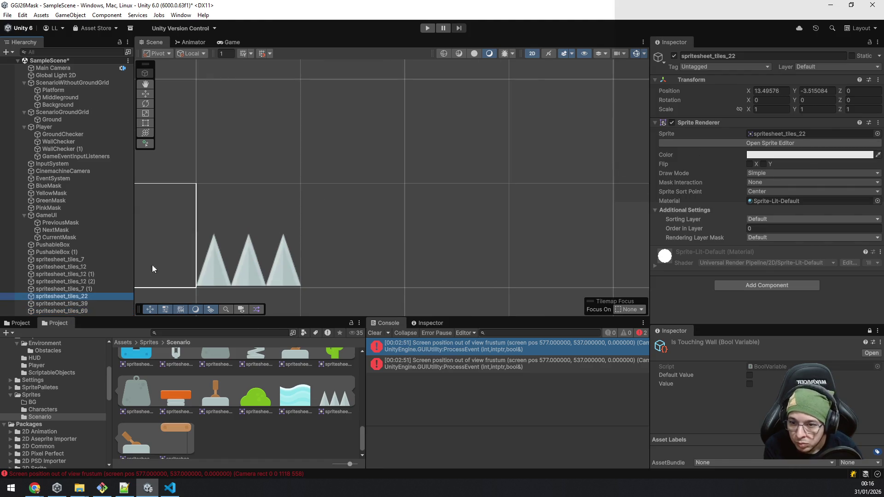
{"action": "left_click", "coordinate": [88, 309]}
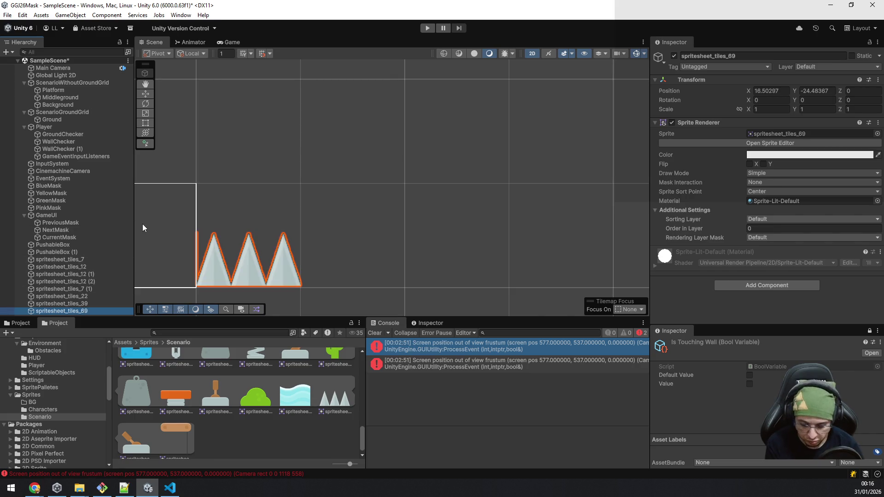
{"action": "key", "text": "ctrl+d"}
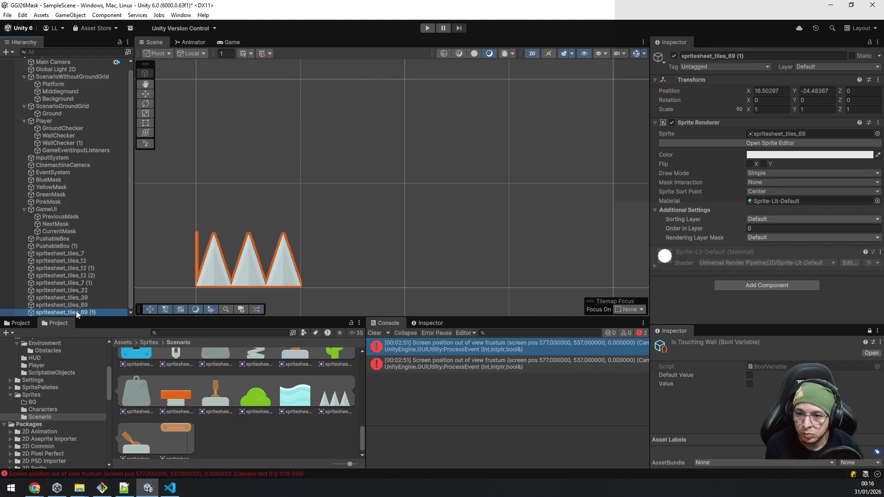
{"action": "key", "text": "ctrl+z"}
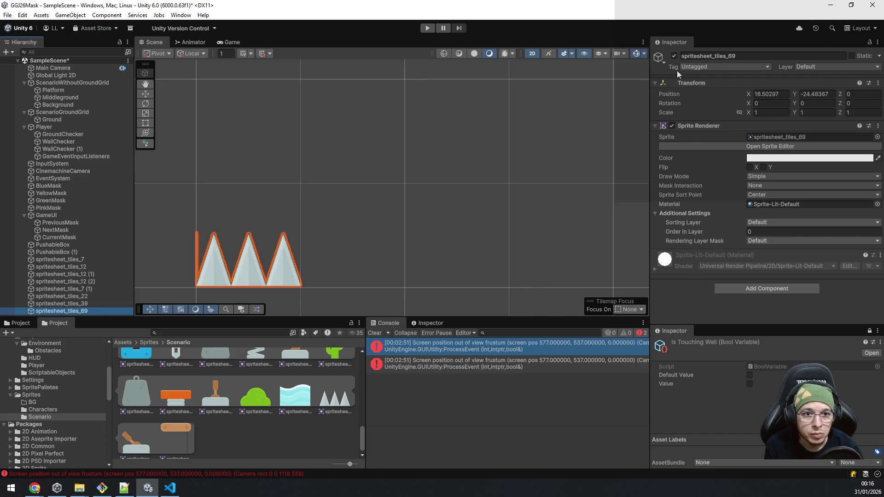
{"action": "left_click", "coordinate": [233, 287]}
{"action": "left_click", "coordinate": [231, 282]}
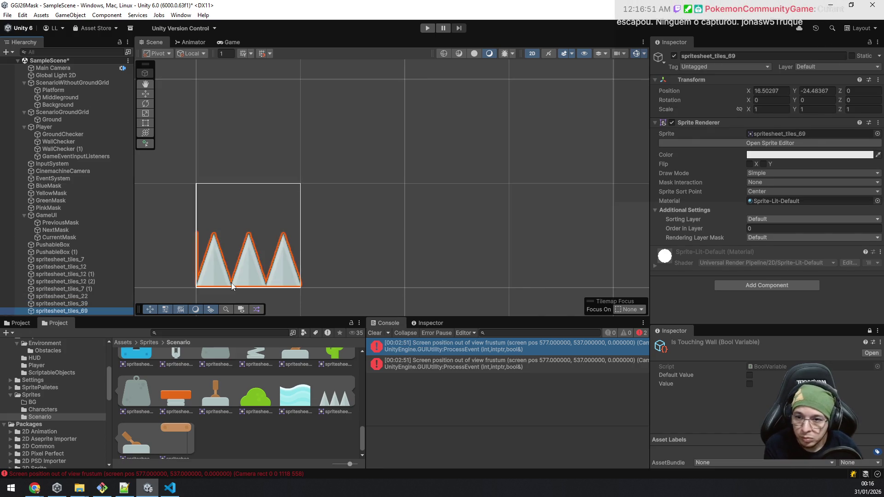
{"action": "key", "text": "Delete"}
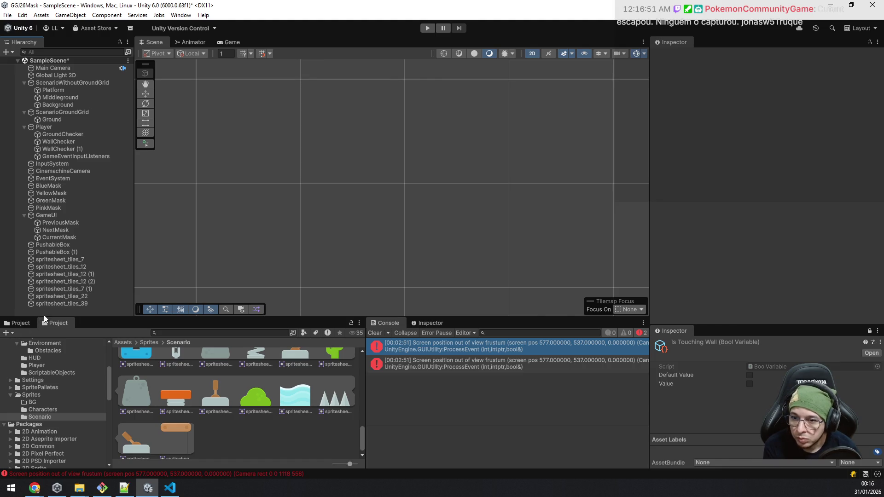
Create an empty GameObject named 'Trap' and parent the spike sprite under it.
{"action": "right_click", "coordinate": [44, 313]}
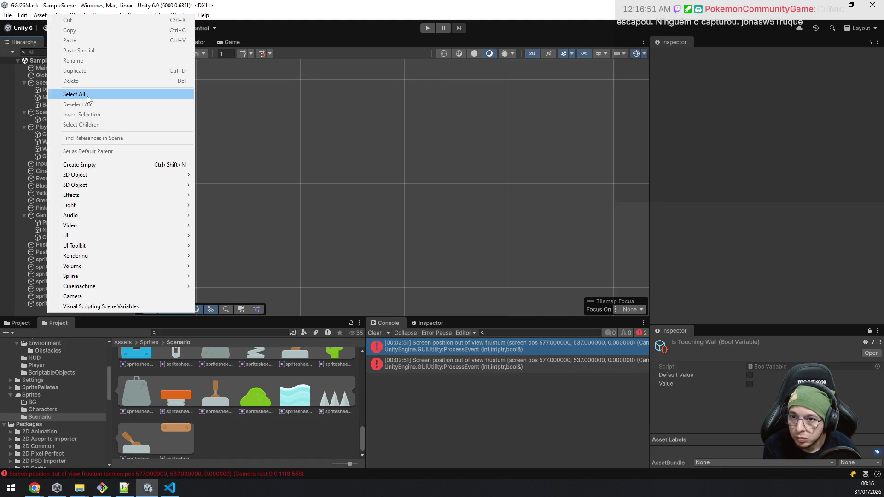
{"action": "left_click", "coordinate": [113, 165]}
{"action": "type", "text": "Trap"}
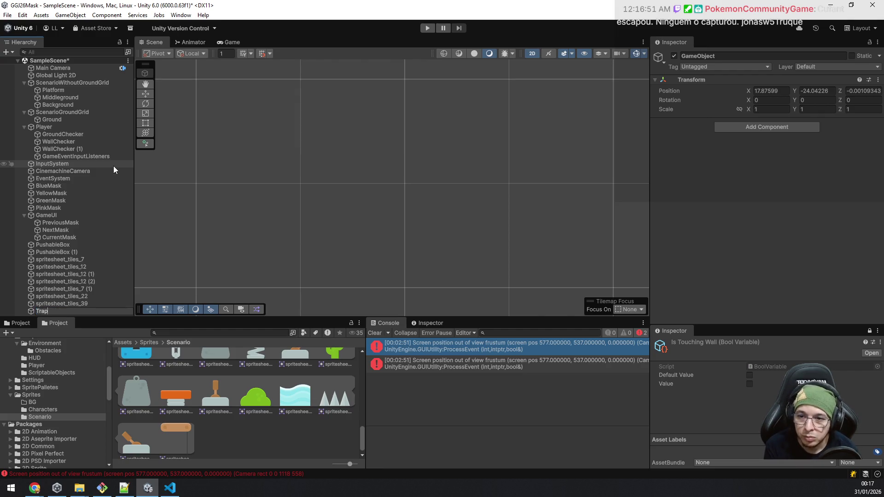
{"action": "key", "text": "Return"}
{"action": "mouse_move", "coordinate": [345, 395]}
{"action": "left_mouse_down"}
{"action": "mouse_move", "coordinate": [230, 350]}
{"action": "mouse_move", "coordinate": [78, 311]}
{"action": "left_mouse_up"}
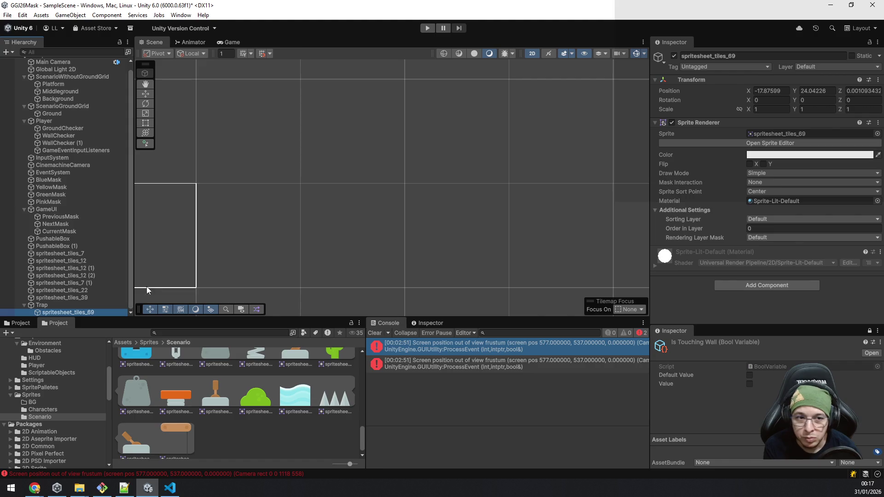
Set the spike sprite spritesheet_tiles_69's position to 0, 0, 0.
{"action": "left_click", "coordinate": [37, 305]}
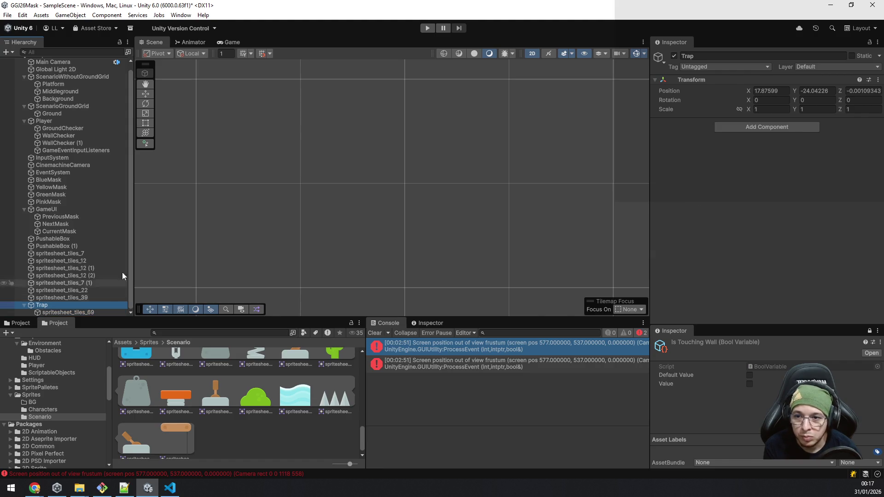
{"action": "double_click", "coordinate": [76, 305]}
{"action": "scroll", "coordinate": [366, 191], "scroll_direction": "down", "scroll_amount": 5}
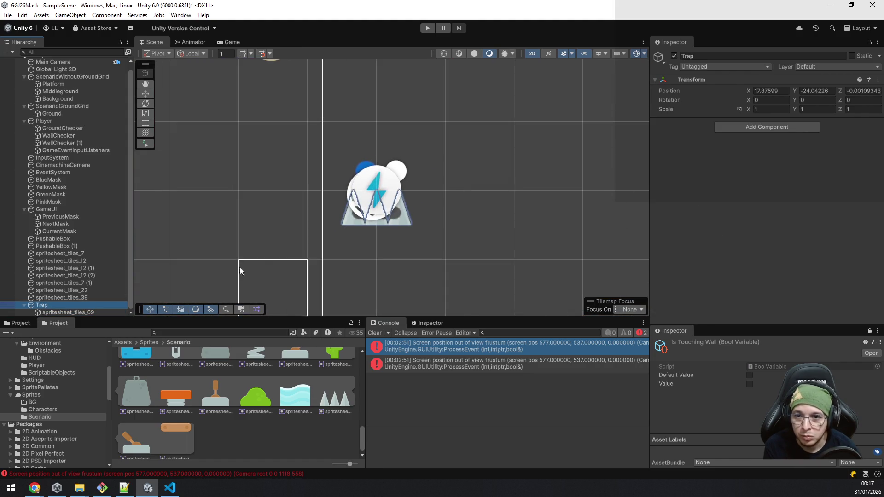
{"action": "left_click", "coordinate": [73, 313]}
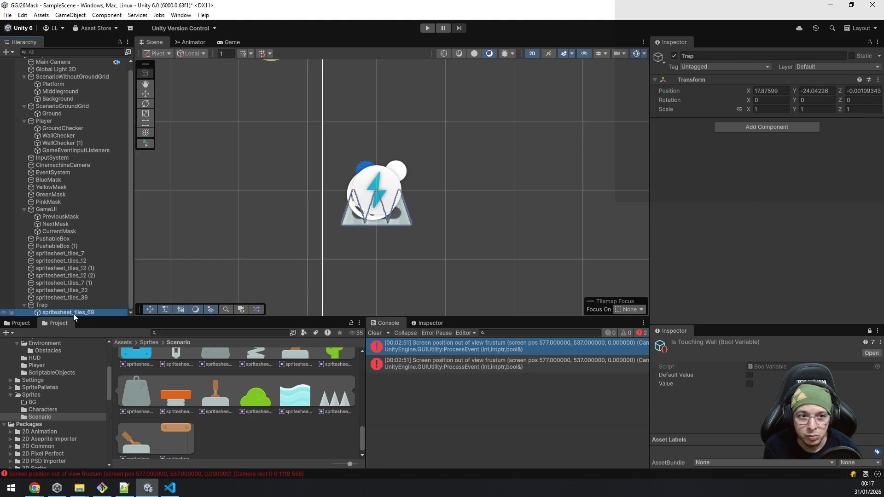
{"action": "left_click", "coordinate": [766, 90]}
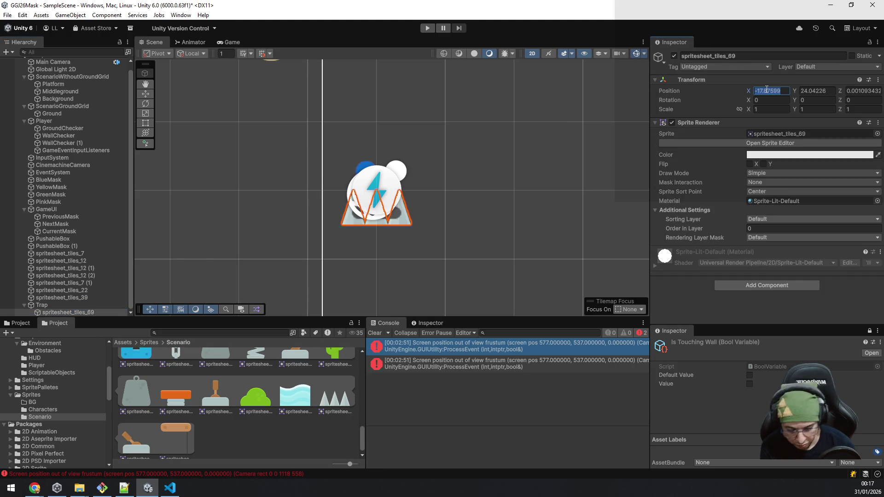
{"action": "type", "text": "0"}
{"action": "key", "text": "Tab"}
{"action": "type", "text": "0"}
{"action": "key", "text": "Tab"}
{"action": "type", "text": "0"}
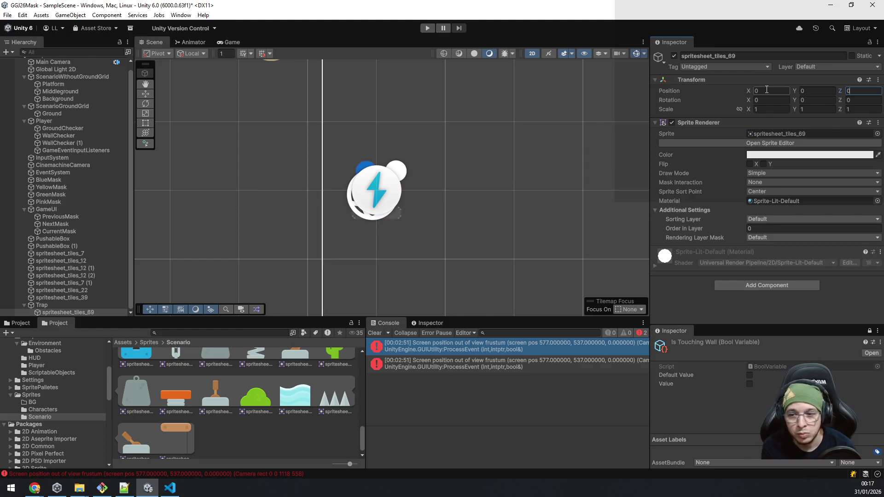
Duplicate the spike and move the copy right along X to about 0.863.
{"action": "left_click", "coordinate": [46, 306]}
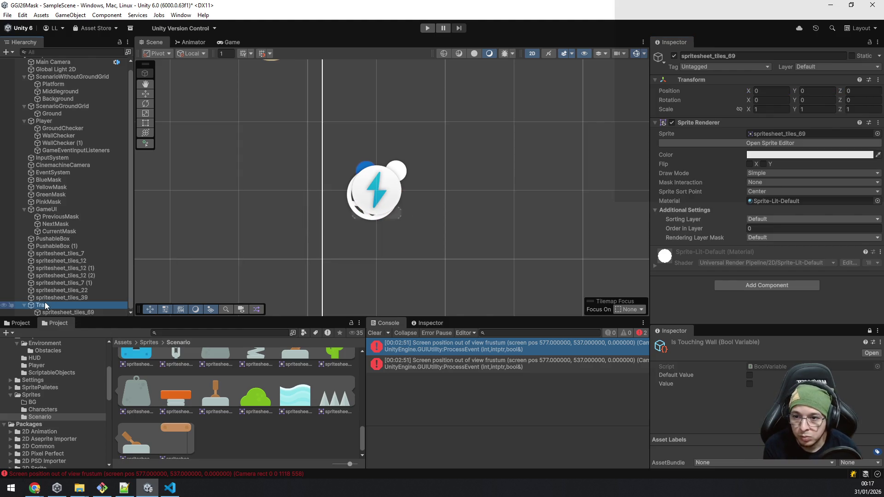
{"action": "double_click", "coordinate": [46, 305]}
{"action": "scroll", "coordinate": [256, 241], "scroll_direction": "down", "scroll_amount": 5}
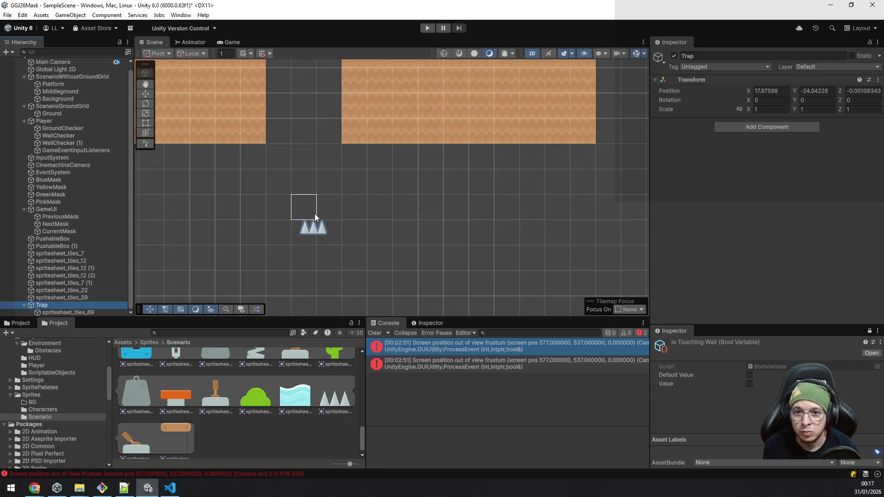
{"action": "scroll", "coordinate": [314, 213], "scroll_direction": "down", "scroll_amount": 5}
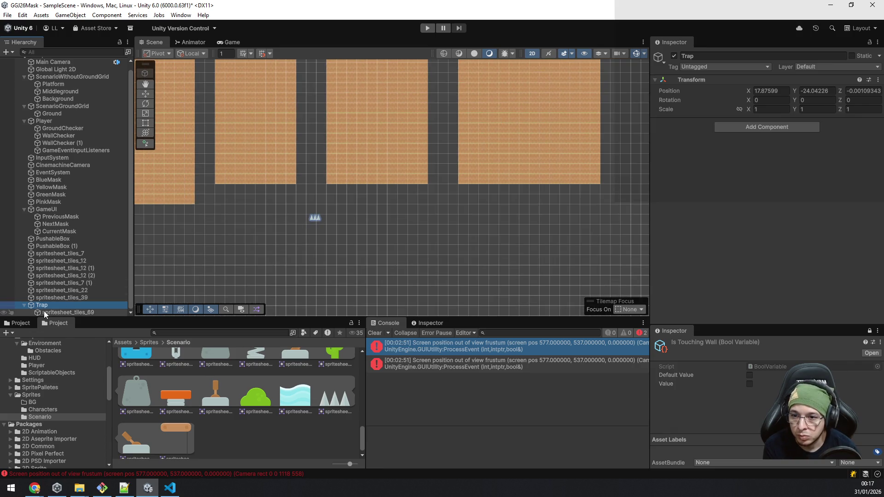
{"action": "left_click", "coordinate": [45, 312]}
{"action": "scroll", "coordinate": [187, 227], "scroll_direction": "up", "scroll_amount": 5}
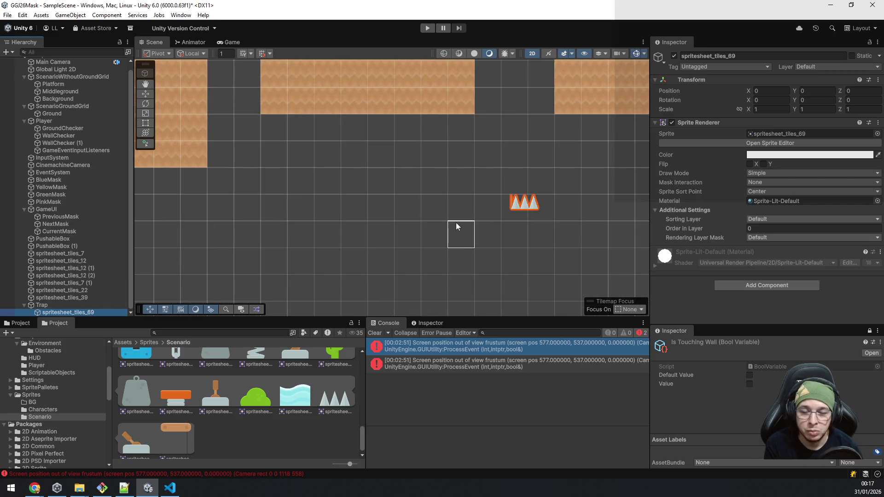
{"action": "left_click_drag", "start_coordinate": [456, 222], "coordinate": [355, 239]}
{"action": "scroll", "coordinate": [396, 228], "scroll_direction": "up", "scroll_amount": 3}
{"action": "key", "text": "ctrl+d"}
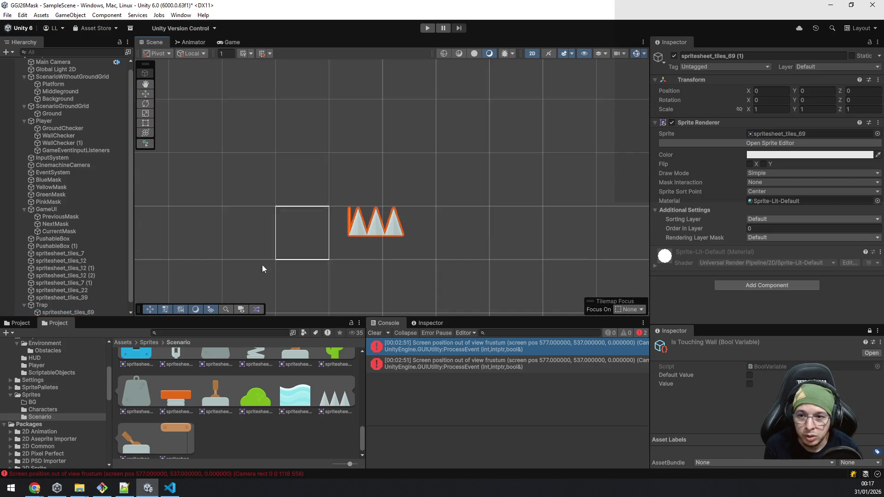
{"action": "scroll", "coordinate": [78, 297], "scroll_direction": "down", "scroll_amount": 1}
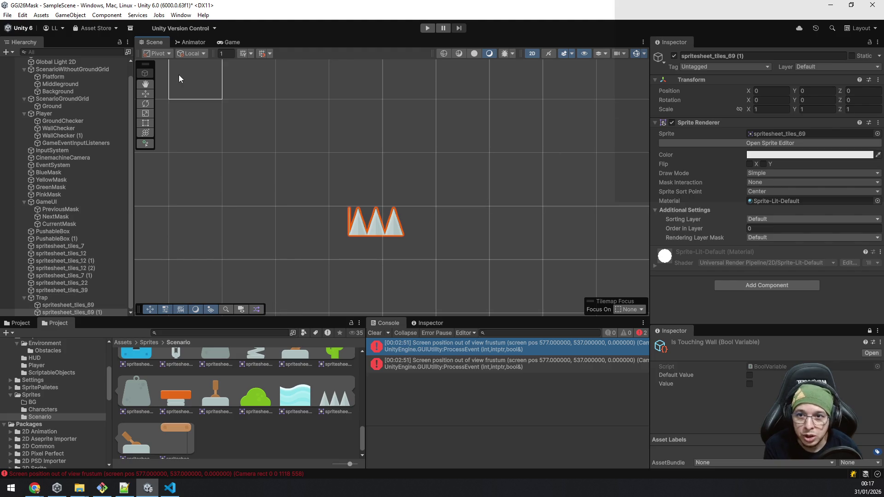
{"action": "left_click", "coordinate": [145, 93]}
{"action": "mouse_move", "coordinate": [413, 208]}
{"action": "left_mouse_down"}
{"action": "mouse_move", "coordinate": [474, 207]}
{"action": "mouse_move", "coordinate": [464, 209]}
{"action": "mouse_move", "coordinate": [447, 211]}
{"action": "mouse_move", "coordinate": [617, 165]}
{"action": "left_mouse_up"}
Duplicate the left spike sprite and place the copy left of the others.
{"action": "scroll", "coordinate": [439, 214], "scroll_direction": "up", "scroll_amount": 3}
{"action": "scroll", "coordinate": [440, 213], "scroll_direction": "up", "scroll_amount": 3}
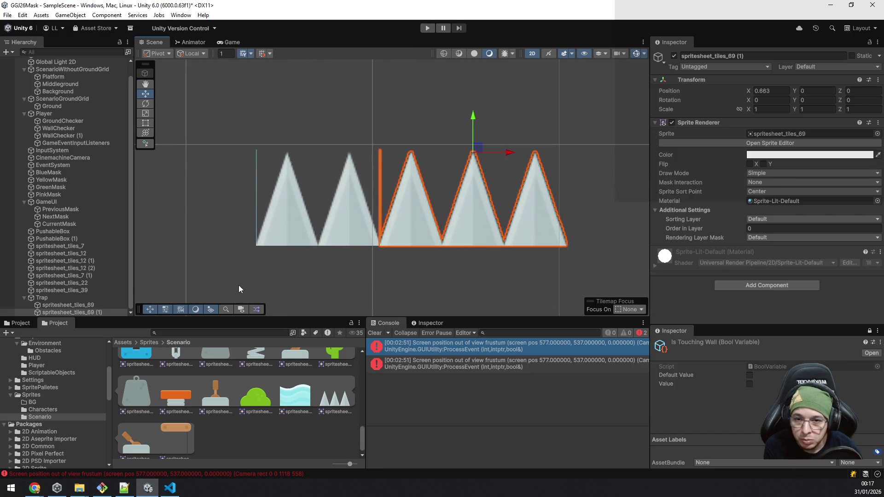
{"action": "scroll", "coordinate": [238, 285], "scroll_direction": "up", "scroll_amount": 2}
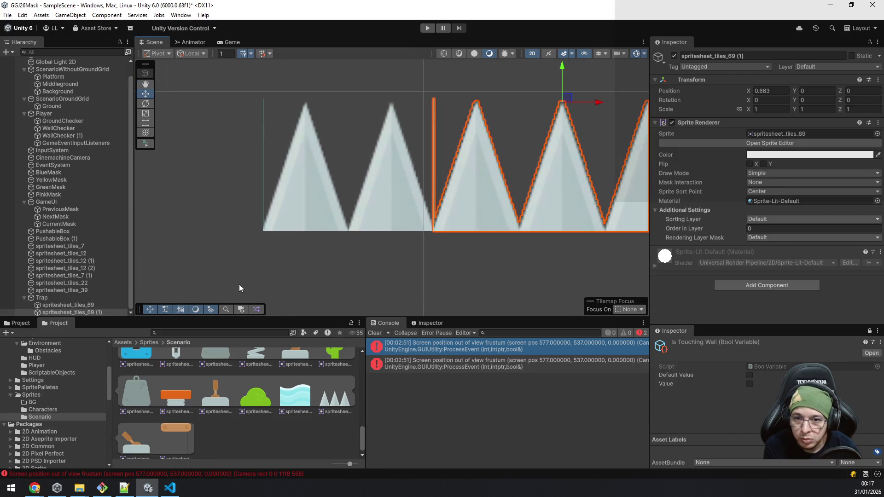
{"action": "left_click", "coordinate": [67, 304]}
{"action": "double_click", "coordinate": [69, 313]}
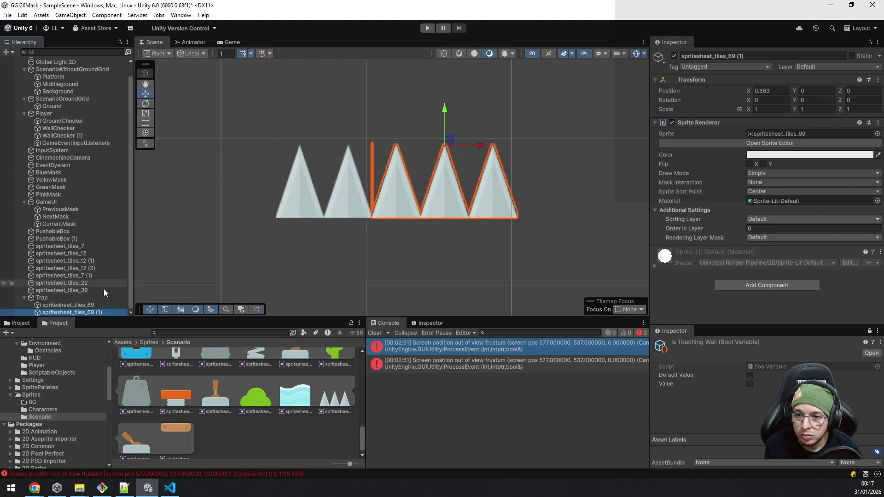
{"action": "left_click", "coordinate": [84, 305]}
{"action": "key", "text": "ctrl+d"}
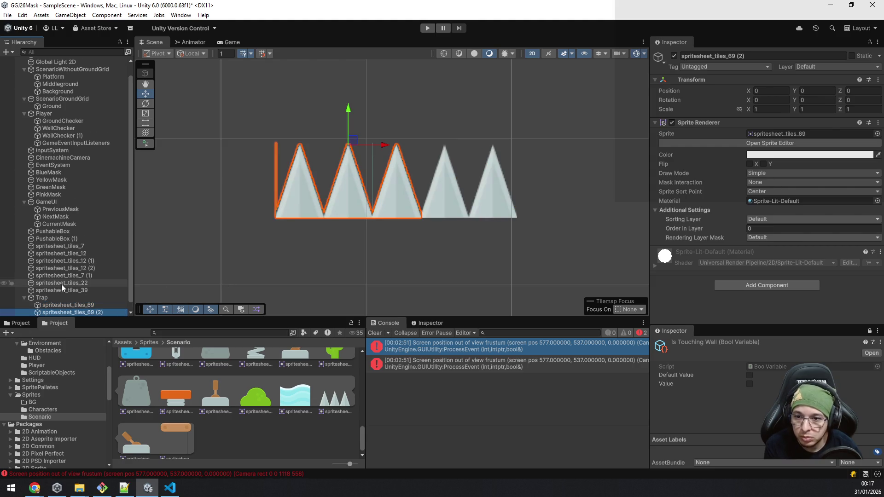
{"action": "scroll", "coordinate": [62, 284], "scroll_direction": "down", "scroll_amount": 1}
{"action": "left_click_drag", "start_coordinate": [387, 149], "coordinate": [291, 159]}
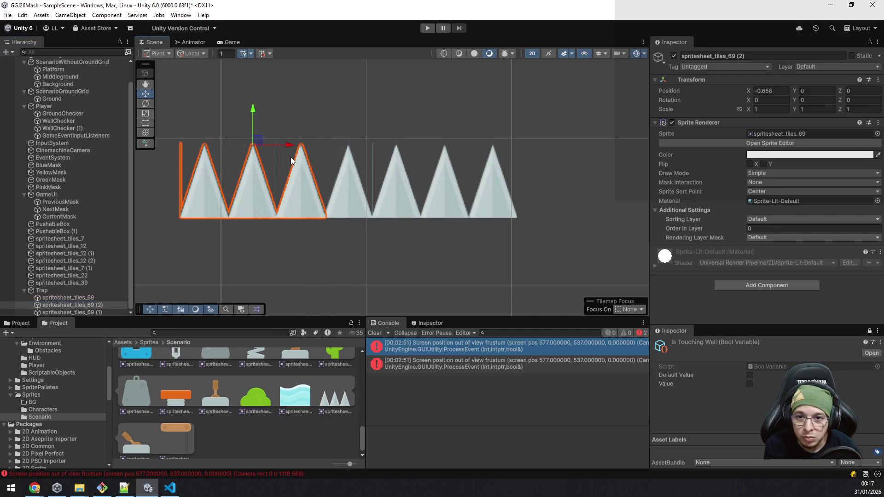
Duplicate all three spikes twice, sliding copies to extend the row to spritesheet_tiles_69 (7).
{"action": "scroll", "coordinate": [360, 216], "scroll_direction": "down", "scroll_amount": 5}
{"action": "left_click", "coordinate": [83, 297]}
{"action": "left_click", "coordinate": [87, 311], "text": "shift"}
{"action": "scroll", "coordinate": [300, 266], "scroll_direction": "down", "scroll_amount": 6}
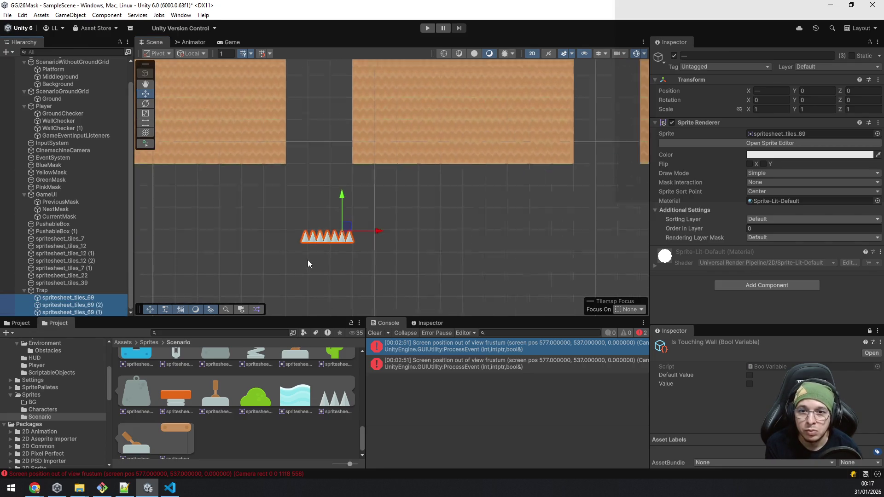
{"action": "scroll", "coordinate": [307, 264], "scroll_direction": "up", "scroll_amount": 3}
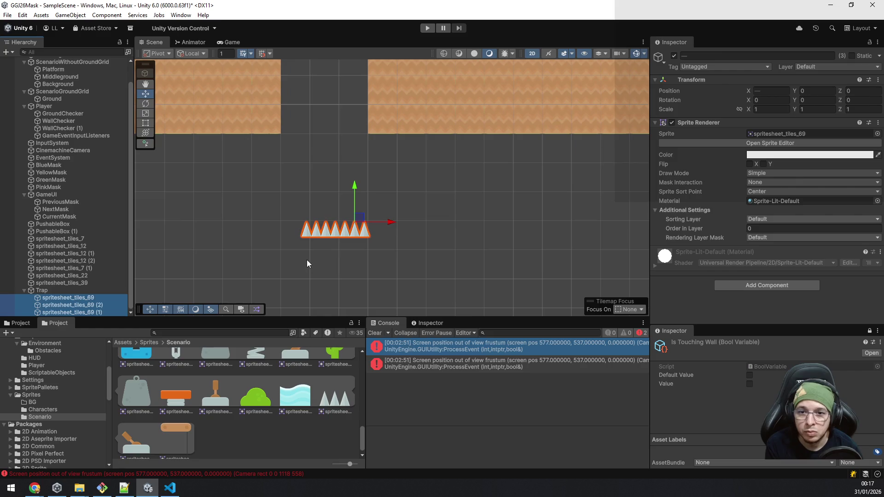
{"action": "key", "text": "ctrl+d"}
{"action": "left_click_drag", "start_coordinate": [343, 225], "coordinate": [413, 230]}
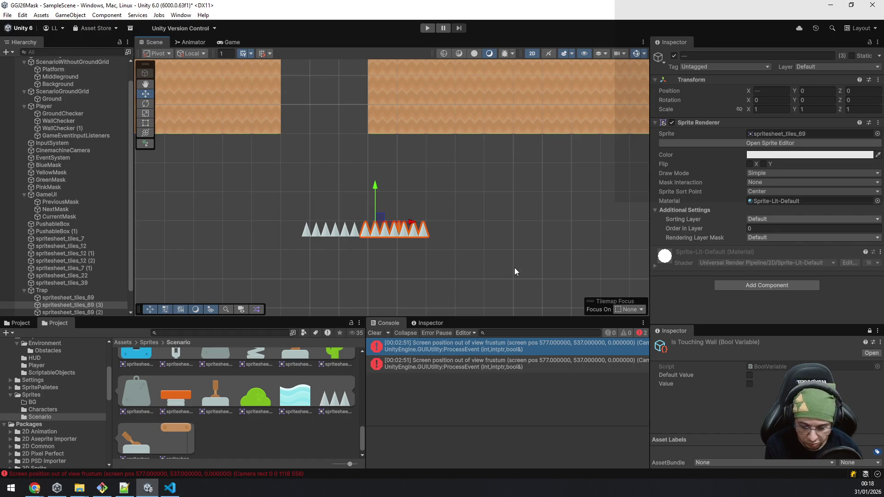
{"action": "key", "text": "ctrl+d"}
{"action": "left_click_drag", "start_coordinate": [425, 227], "coordinate": [310, 231]}
{"action": "scroll", "coordinate": [340, 270], "scroll_direction": "up", "scroll_amount": 3}
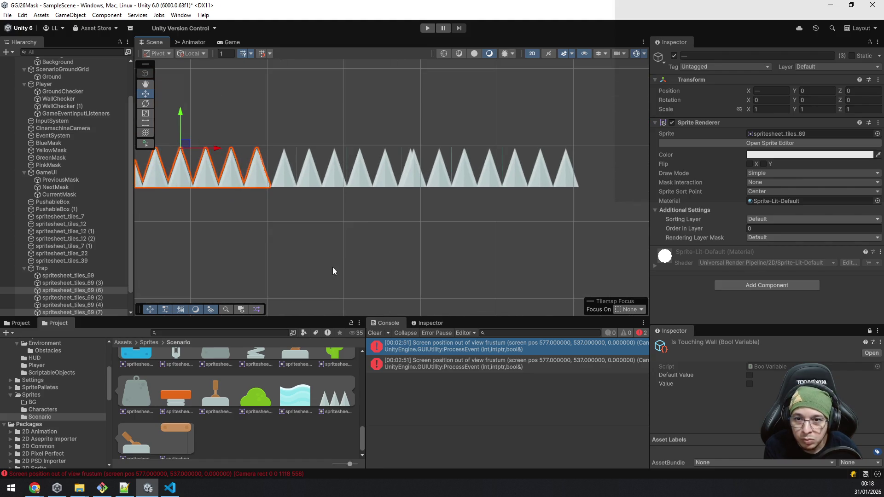
{"action": "double_click", "coordinate": [61, 269]}
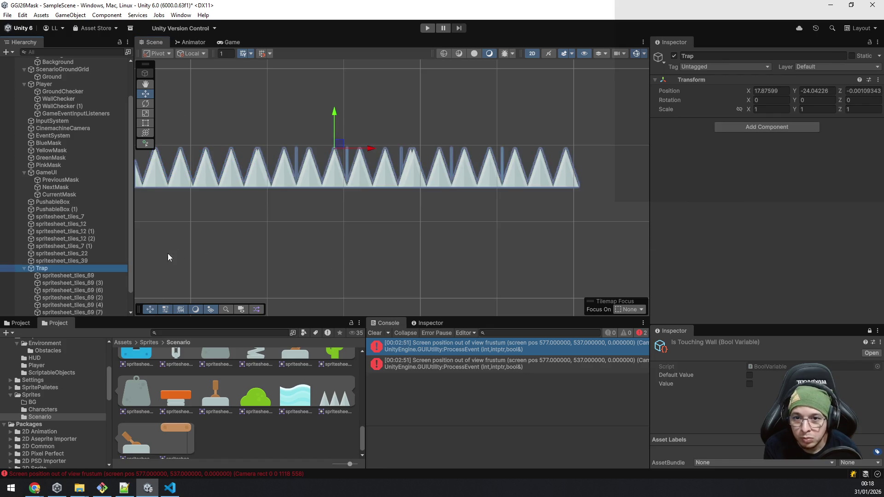
Add a Box Collider 2D component to the Trap.
{"action": "left_click", "coordinate": [784, 124]}
{"action": "type", "text": "boxco"}
{"action": "scroll", "coordinate": [310, 193], "scroll_direction": "up", "scroll_amount": 3}
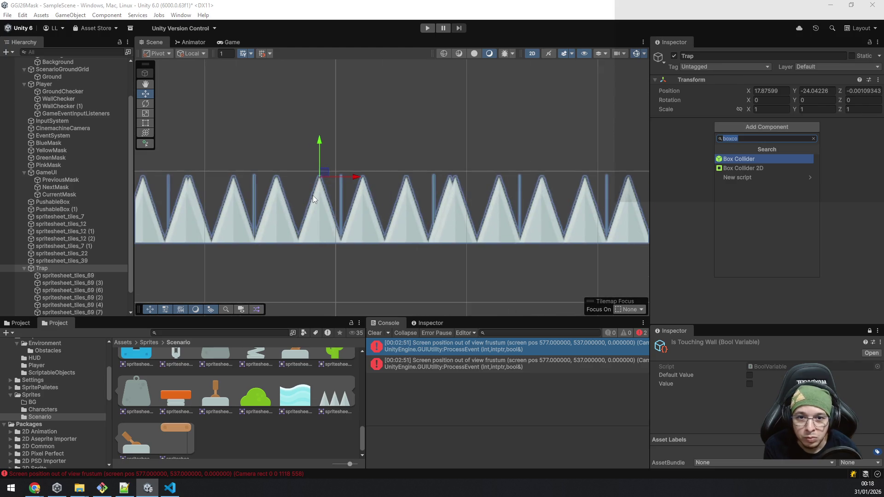
{"action": "scroll", "coordinate": [313, 195], "scroll_direction": "down", "scroll_amount": 2}
{"action": "scroll", "coordinate": [312, 198], "scroll_direction": "down", "scroll_amount": 1}
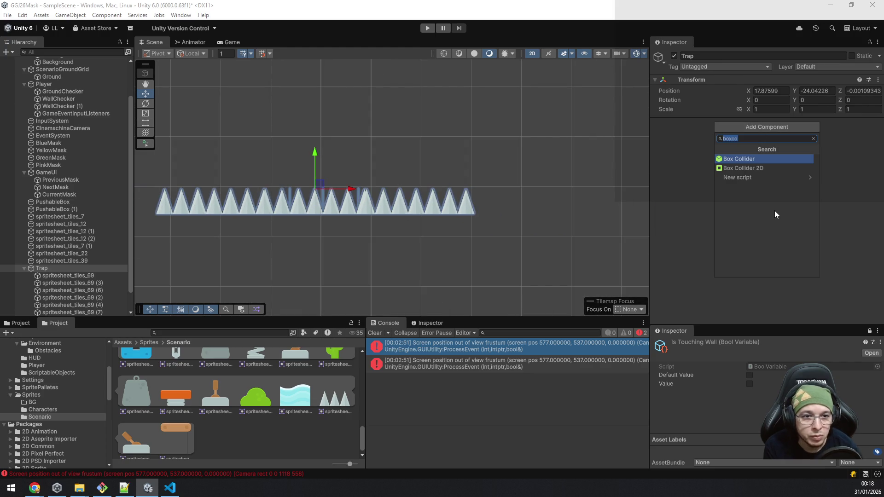
{"action": "left_click", "coordinate": [746, 167]}
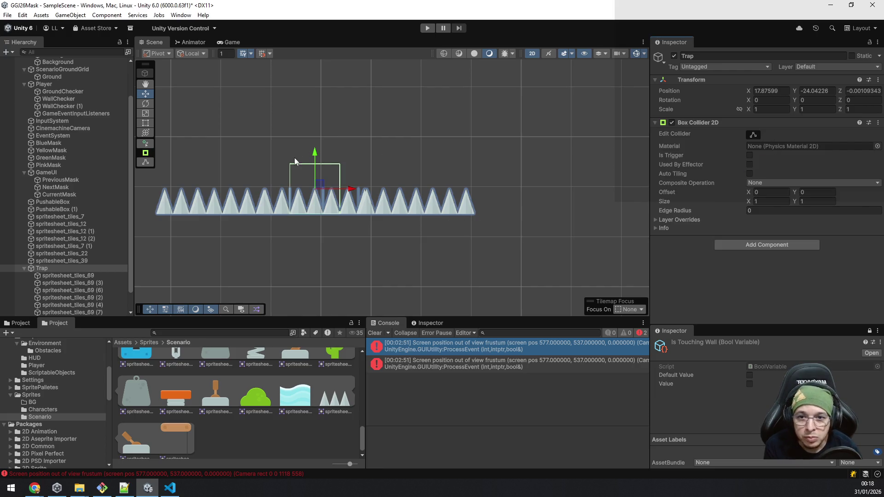
{"action": "scroll", "coordinate": [322, 164], "scroll_direction": "up", "scroll_amount": 4}
Resize the collider to 6.43884 by 0.5477905 over the spike row and make it a trigger.
{"action": "left_click", "coordinate": [753, 135]}
{"action": "left_click_drag", "start_coordinate": [298, 162], "coordinate": [294, 224]}
{"action": "scroll", "coordinate": [305, 188], "scroll_direction": "down", "scroll_amount": 5}
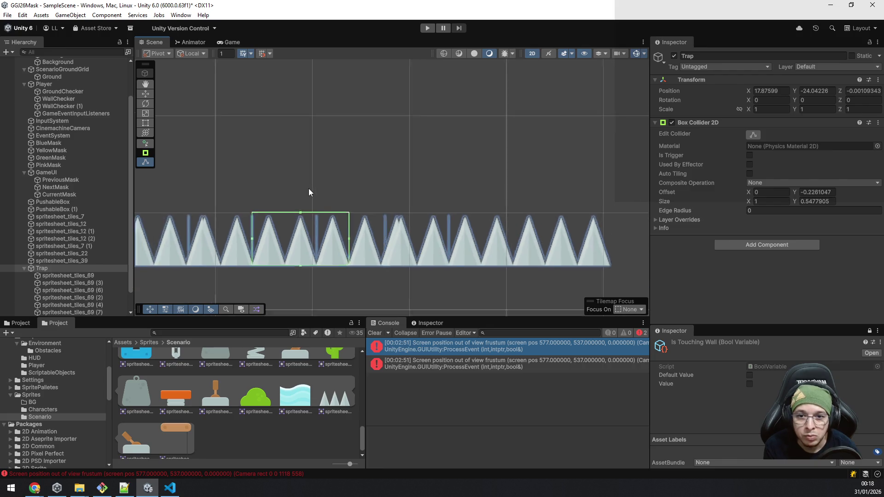
{"action": "left_click_drag", "start_coordinate": [328, 210], "coordinate": [442, 219]}
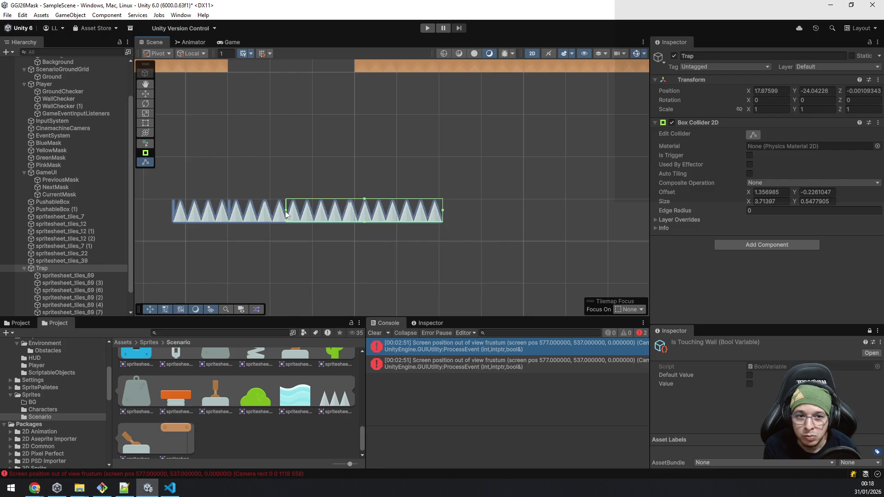
{"action": "left_click_drag", "start_coordinate": [287, 208], "coordinate": [170, 228]}
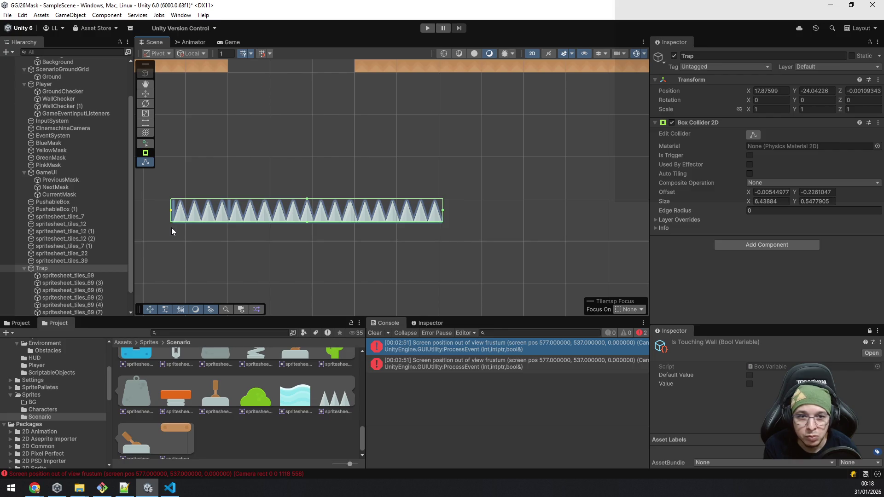
{"action": "left_click", "coordinate": [747, 156]}
{"action": "scroll", "coordinate": [548, 201], "scroll_direction": "down", "scroll_amount": 3}
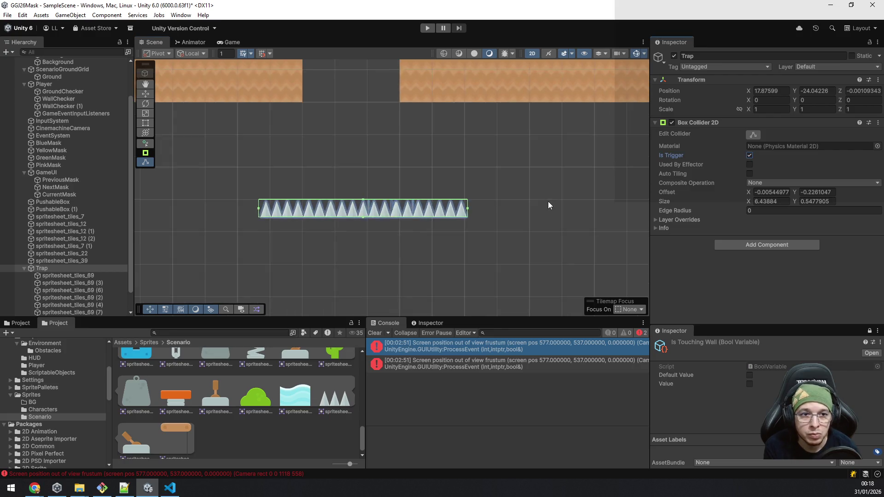
{"action": "left_click", "coordinate": [846, 68]}
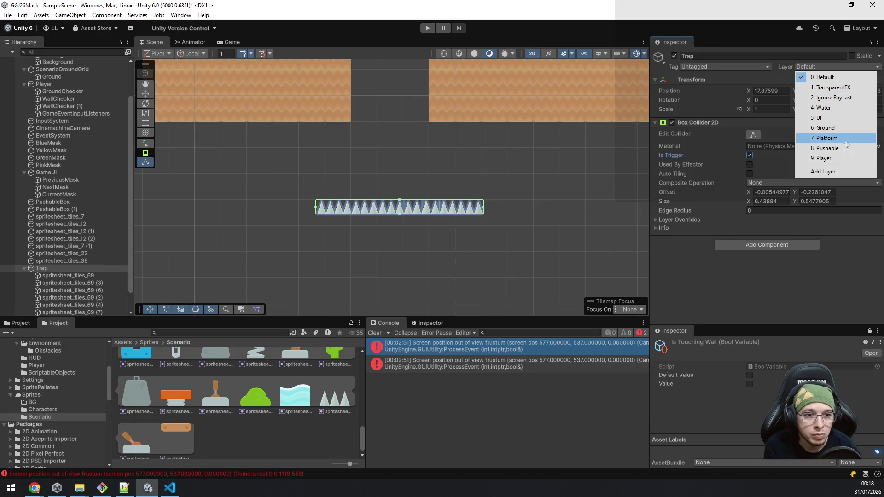
Name User Layer 10 'KillZone' in Tags & Layers.
{"action": "left_click", "coordinate": [837, 171]}
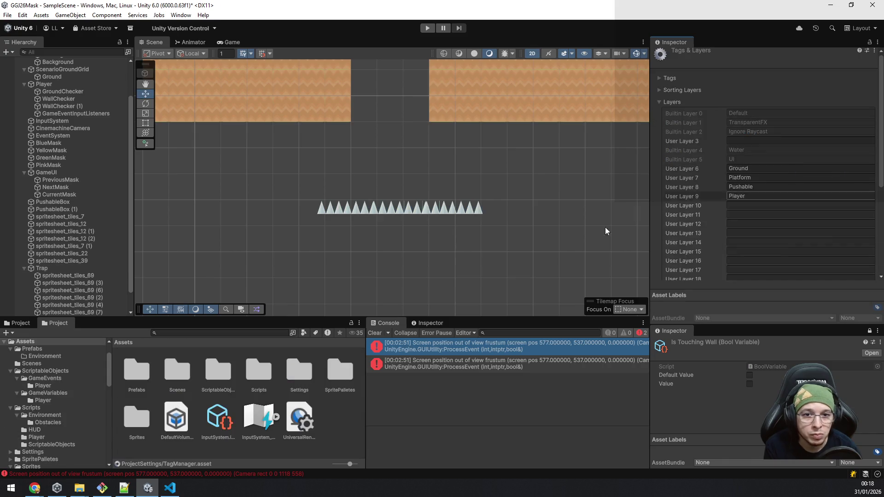
{"action": "left_click", "coordinate": [772, 203]}
{"action": "type", "text": "K"}
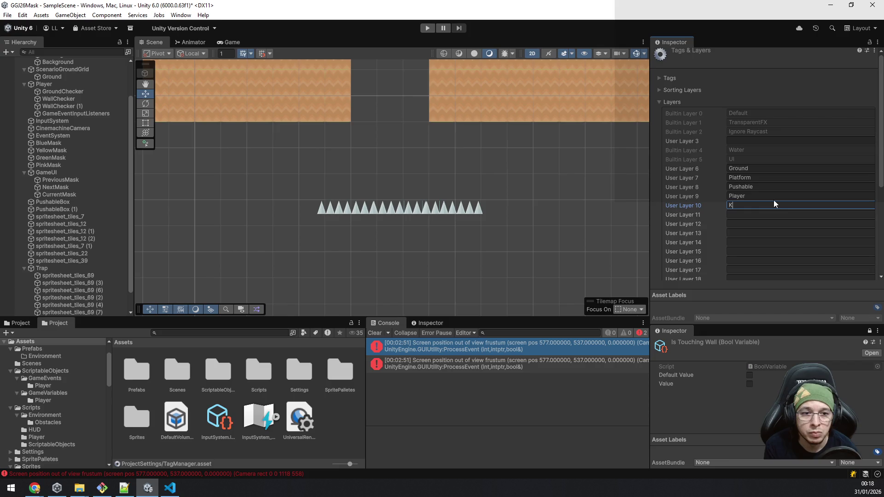
{"action": "key", "text": "BackSpace"}
{"action": "key", "text": "BackSpace"}
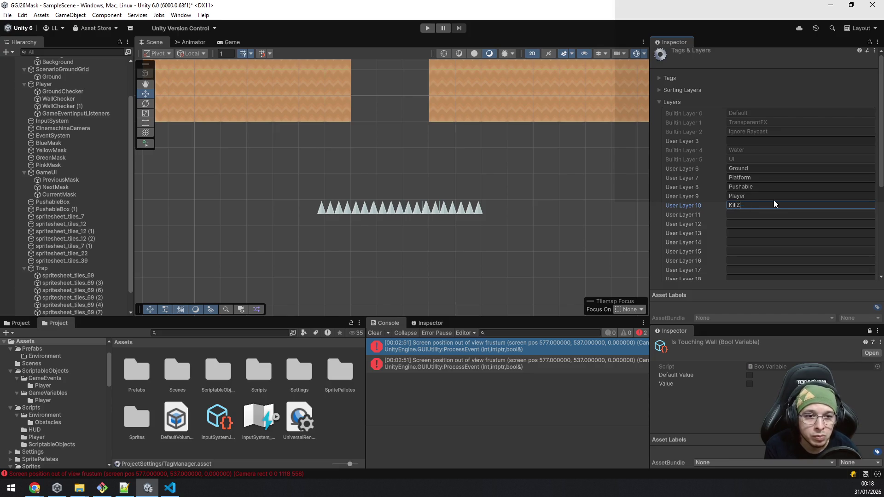
{"action": "type", "text": "llZone"}
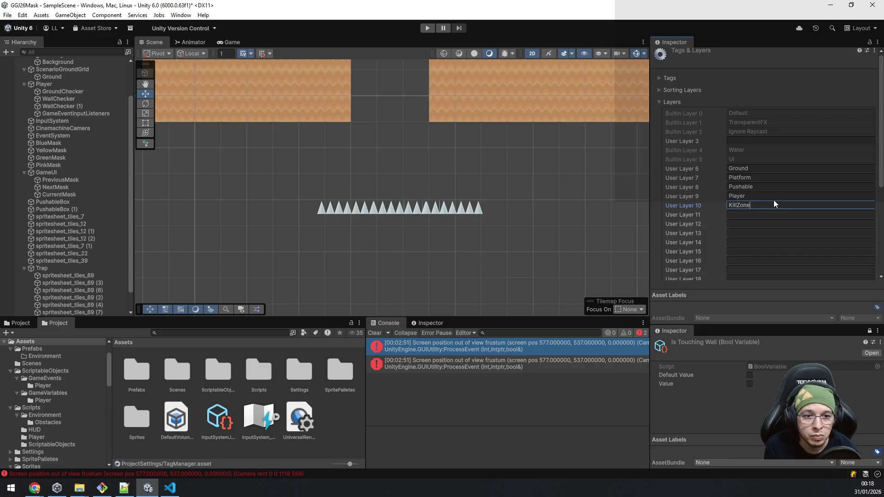
Put Trap and all its child tiles on the KillZone layer.
{"action": "left_click", "coordinate": [54, 268]}
{"action": "left_click", "coordinate": [821, 67]}
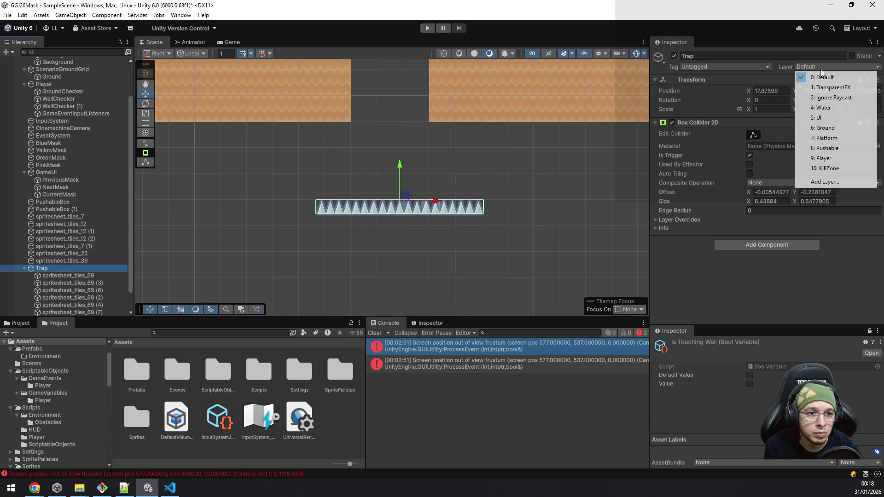
{"action": "left_click", "coordinate": [857, 169]}
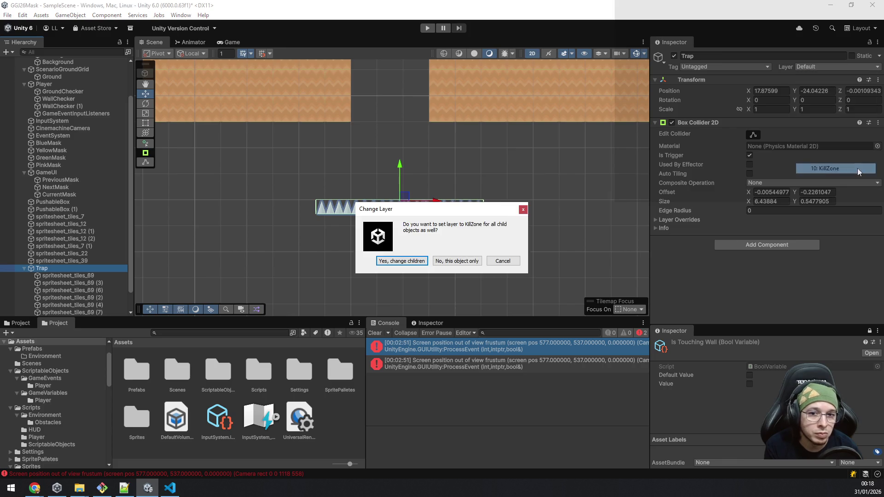
{"action": "left_click", "coordinate": [407, 260]}
{"action": "left_click", "coordinate": [24, 268]}
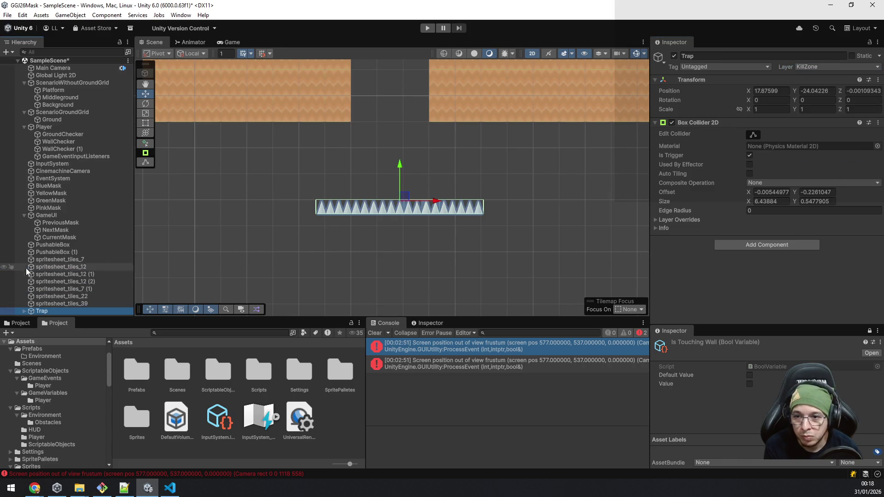
Move the Trap up between the pillars to X 17.73, Y -21.09.
{"action": "left_click_drag", "start_coordinate": [401, 173], "coordinate": [383, 94]}
{"action": "left_click_drag", "start_coordinate": [438, 123], "coordinate": [433, 126]}
{"action": "scroll", "coordinate": [437, 165], "scroll_direction": "down", "scroll_amount": 5}
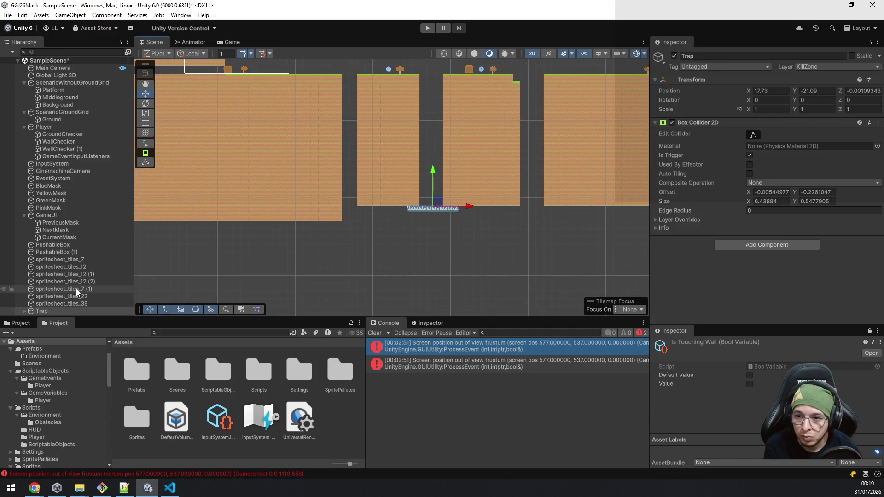
{"action": "scroll", "coordinate": [319, 172], "scroll_direction": "down", "scroll_amount": 3}
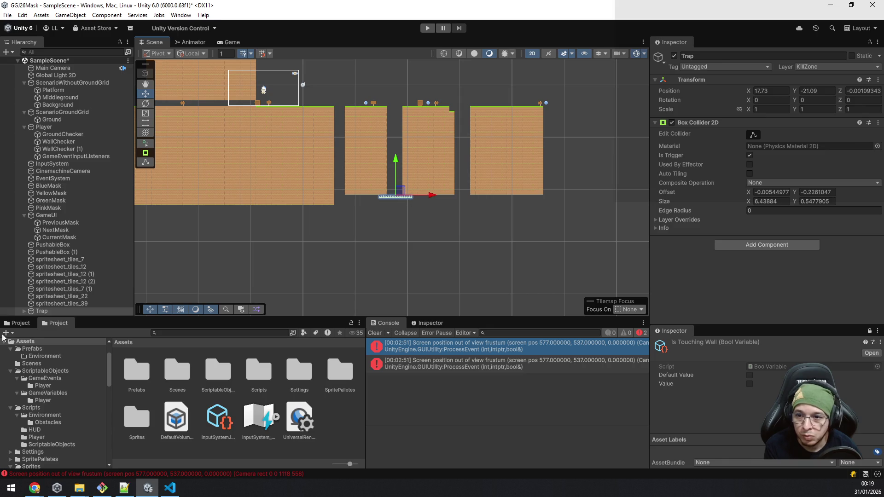
{"action": "left_click", "coordinate": [24, 312]}
Create an empty child object of Trap named RespawnPosition.
{"action": "scroll", "coordinate": [62, 264], "scroll_direction": "down", "scroll_amount": 3}
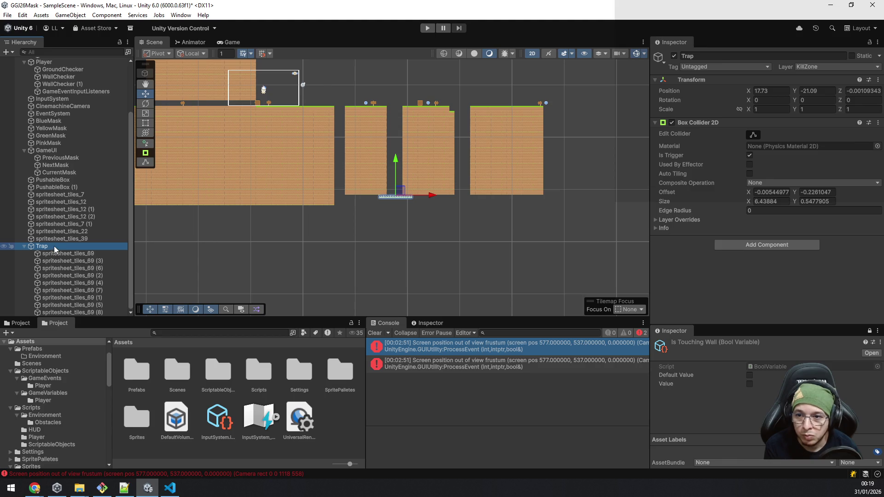
{"action": "right_click", "coordinate": [54, 246]}
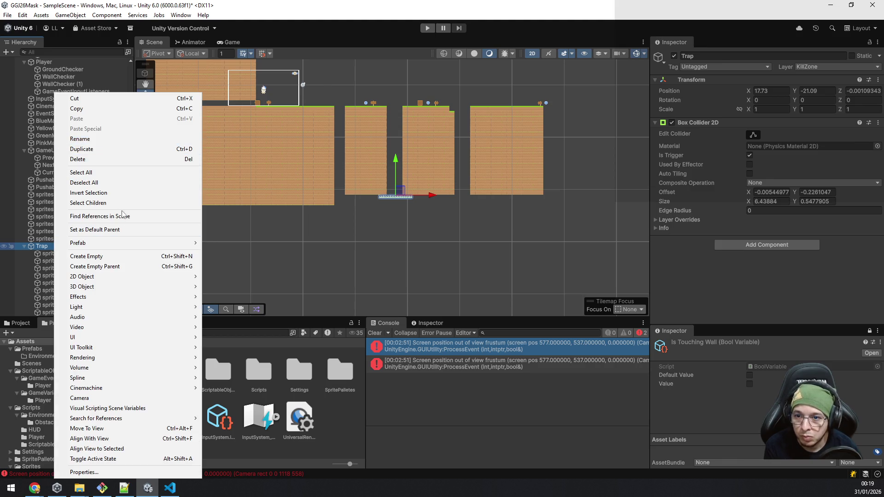
{"action": "left_click", "coordinate": [122, 256]}
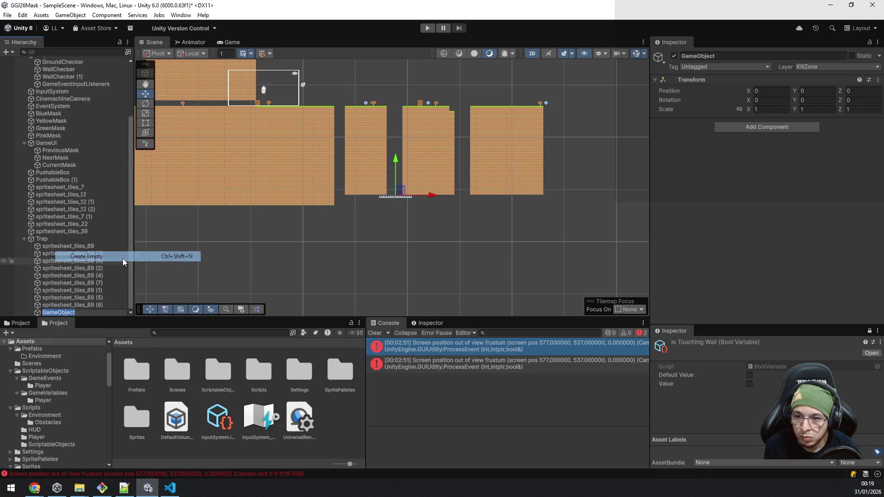
{"action": "type", "text": "Res"}
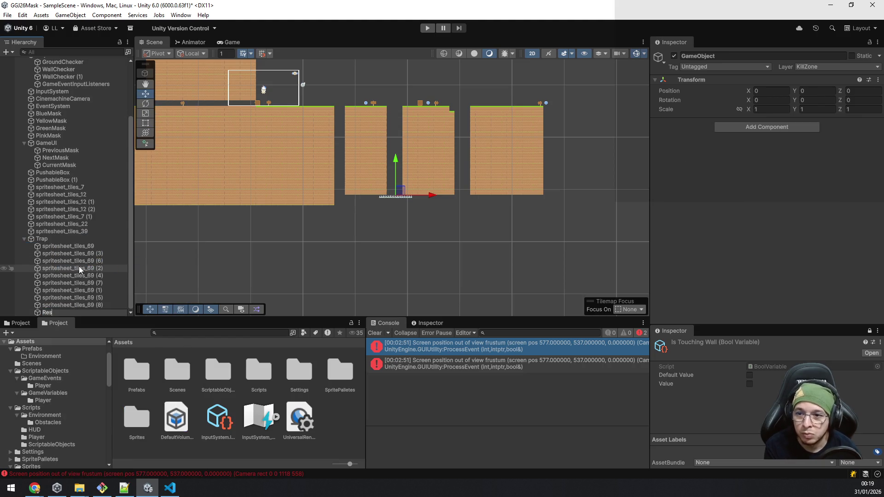
{"action": "type", "text": "pawnPosition"}
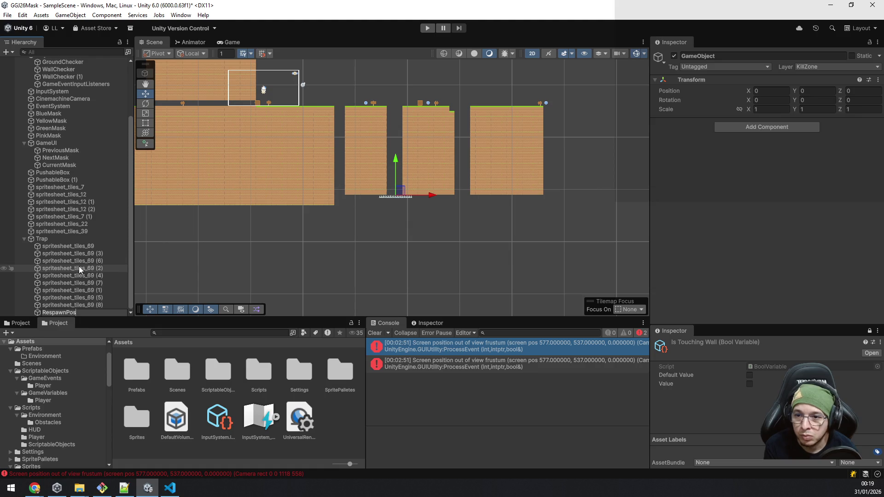
{"action": "key", "text": "Return"}
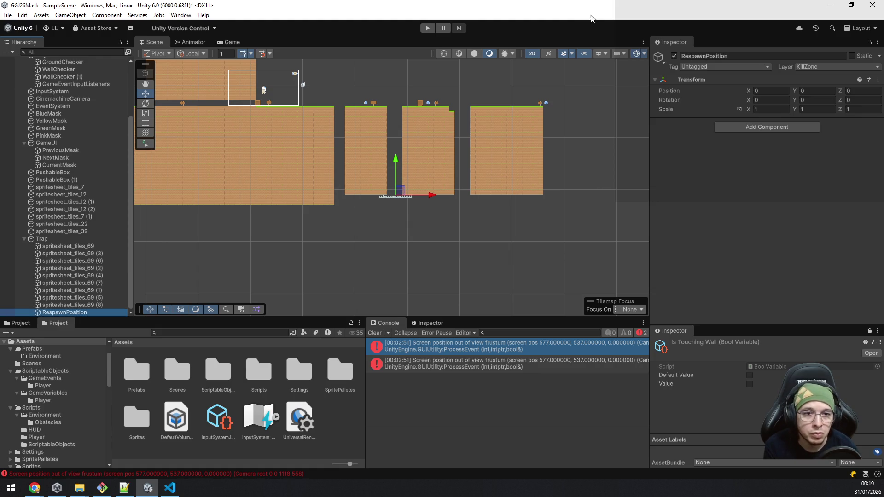
Give RespawnPosition a green label icon.
{"action": "left_click", "coordinate": [658, 57]}
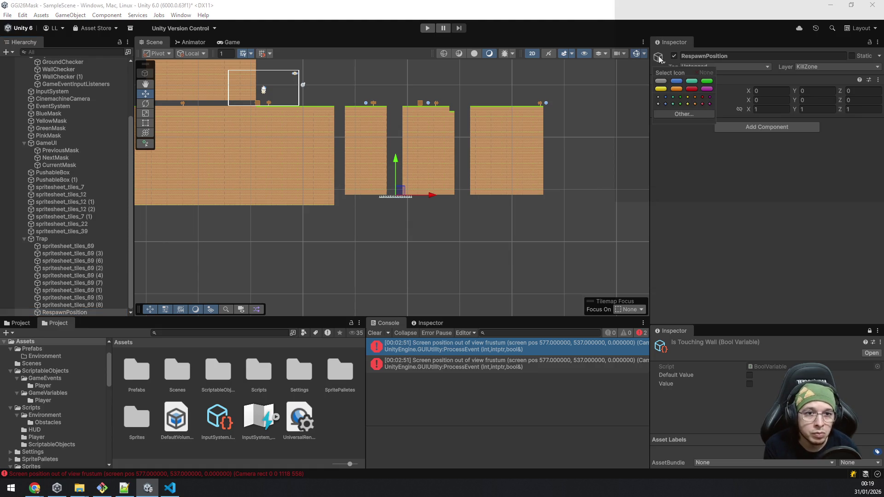
{"action": "left_click", "coordinate": [706, 82]}
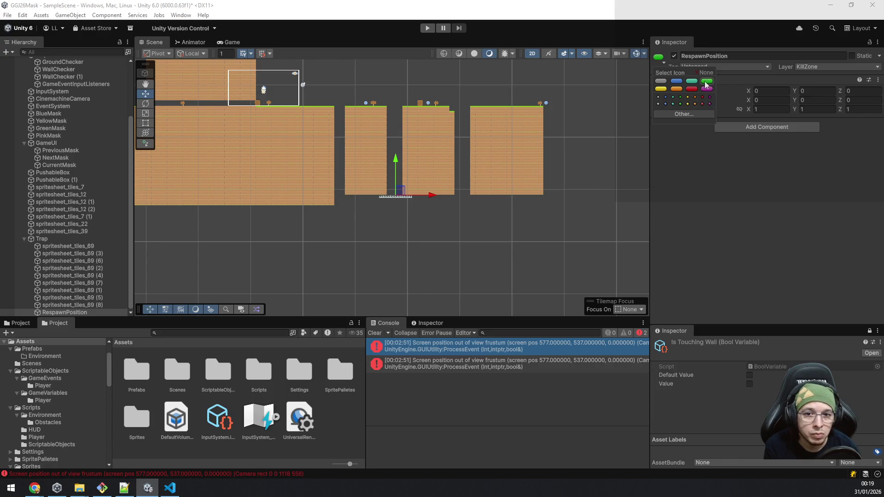
{"action": "left_click", "coordinate": [68, 305]}
{"action": "left_click", "coordinate": [68, 312]}
Place RespawnPosition just above the left platform at X -2.64, Y 17.64.
{"action": "left_click_drag", "start_coordinate": [398, 159], "coordinate": [399, 68]}
{"action": "scroll", "coordinate": [402, 71], "scroll_direction": "up", "scroll_amount": 2}
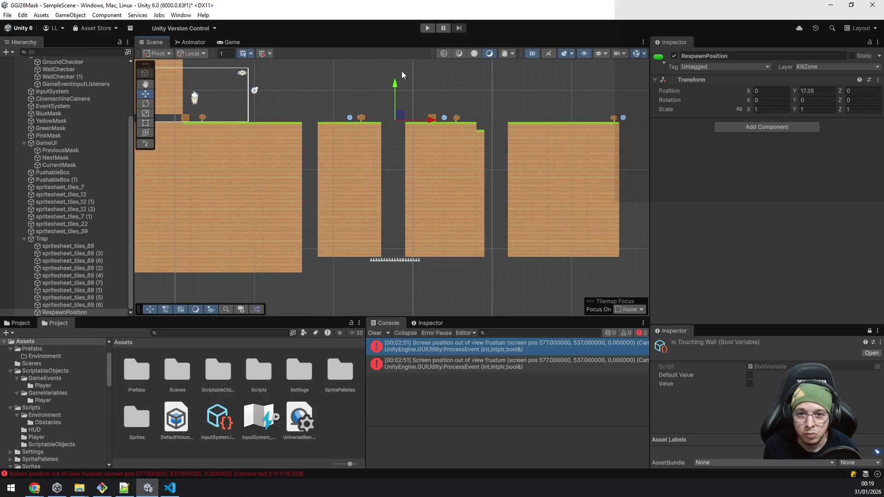
{"action": "scroll", "coordinate": [402, 71], "scroll_direction": "up", "scroll_amount": 3}
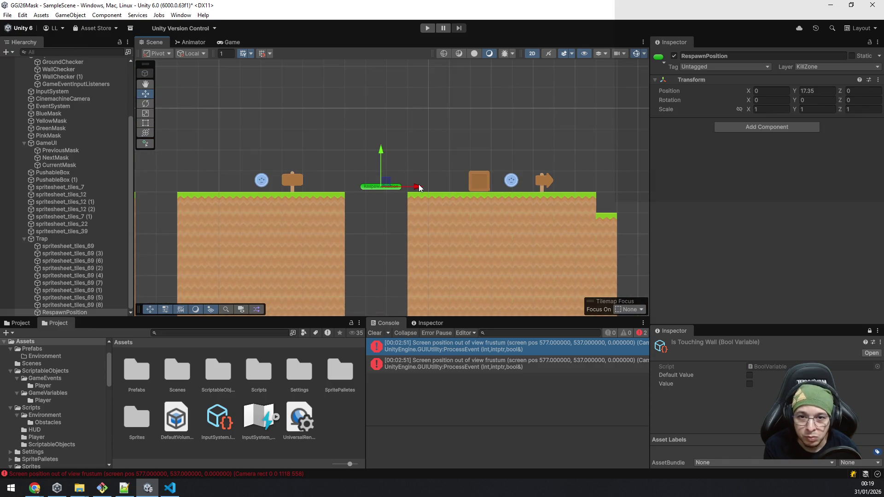
{"action": "left_click_drag", "start_coordinate": [419, 184], "coordinate": [361, 194]}
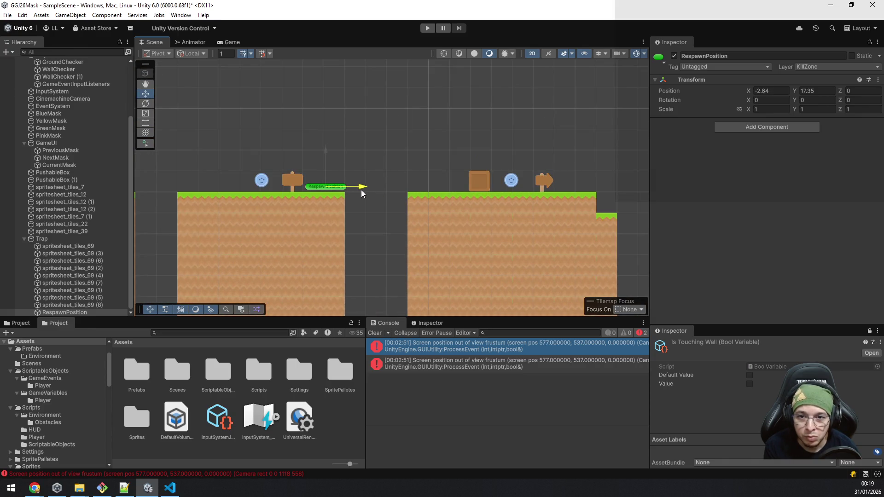
{"action": "left_click_drag", "start_coordinate": [326, 152], "coordinate": [325, 146]}
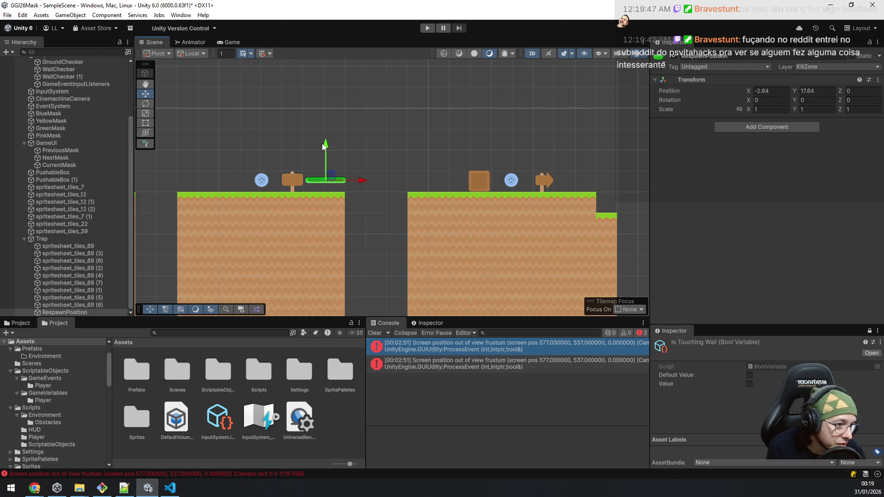
{"action": "scroll", "coordinate": [362, 164], "scroll_direction": "down", "scroll_amount": 6}
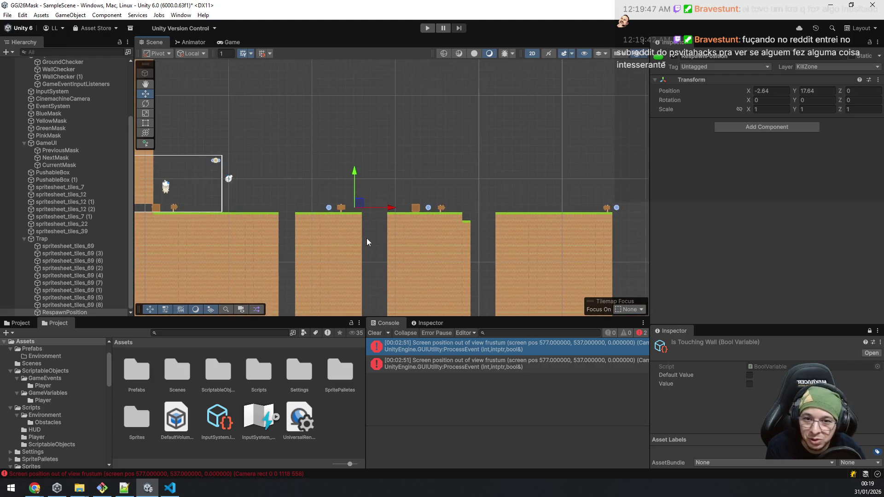
{"action": "mouse_move", "coordinate": [393, 242]}
{"action": "left_mouse_down"}
{"action": "mouse_move", "coordinate": [404, 81]}
{"action": "mouse_move", "coordinate": [405, 104]}
{"action": "left_mouse_up"}
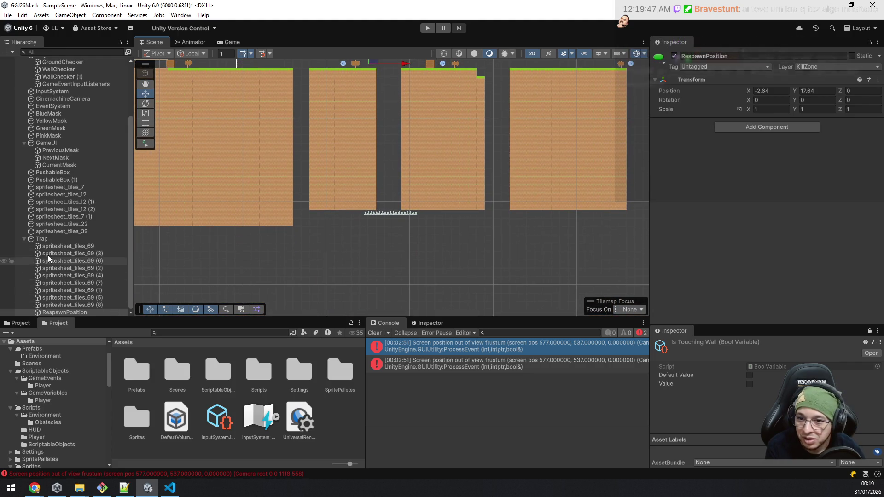
{"action": "left_click", "coordinate": [24, 239]}
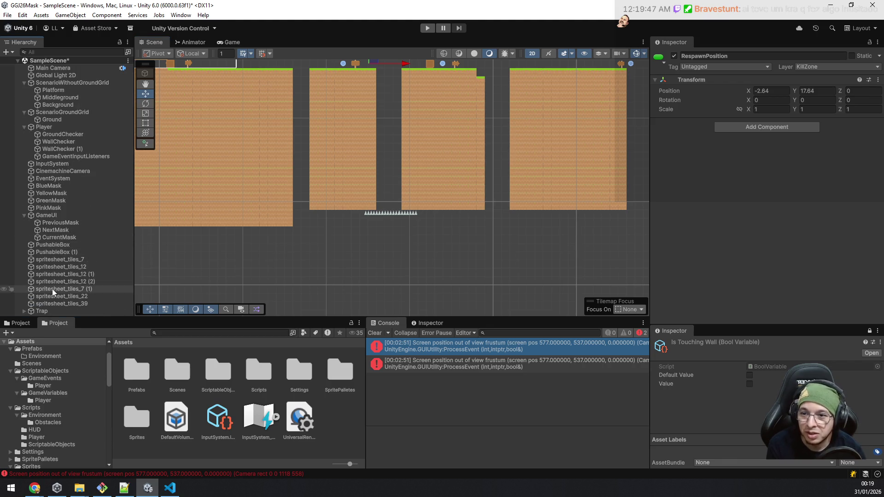
Duplicate the Trap as Trap (1) and slide it left to X 6.8 under the first gap.
{"action": "left_click", "coordinate": [48, 309]}
{"action": "key", "text": "ctrl+d"}
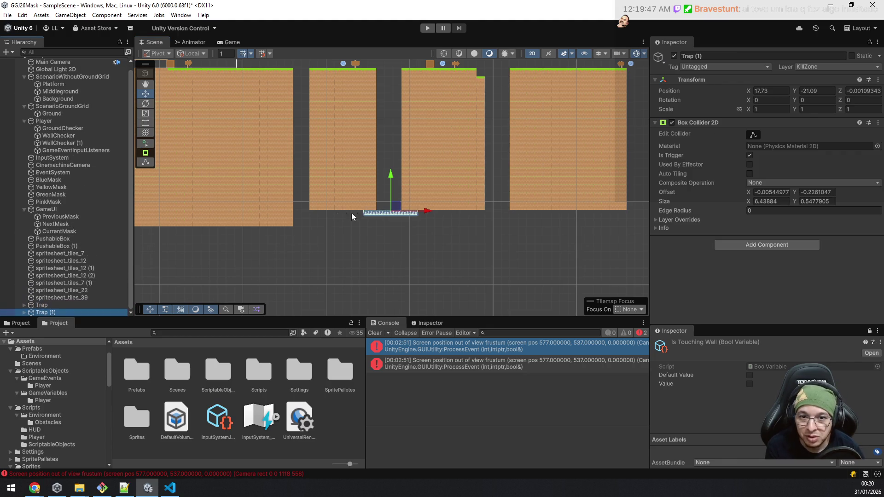
{"action": "left_click_drag", "start_coordinate": [418, 212], "coordinate": [335, 233]}
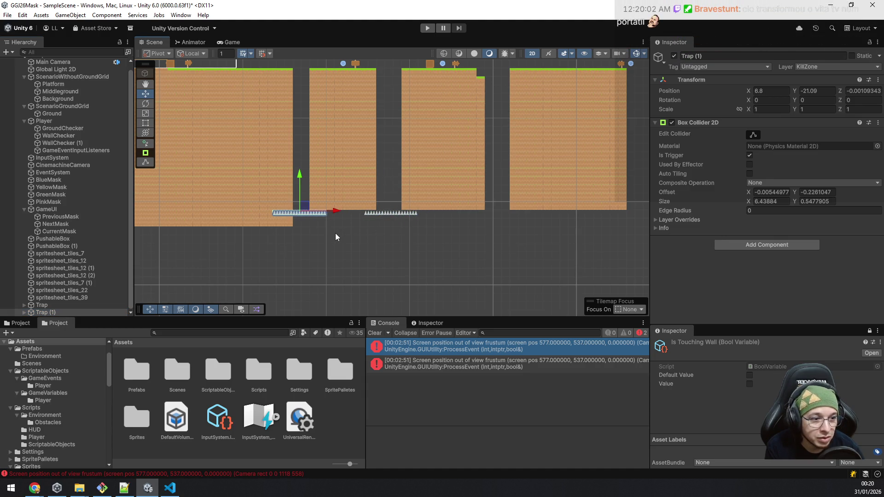
{"action": "scroll", "coordinate": [335, 233], "scroll_direction": "up", "scroll_amount": 2}
{"action": "scroll", "coordinate": [331, 235], "scroll_direction": "up", "scroll_amount": 2}
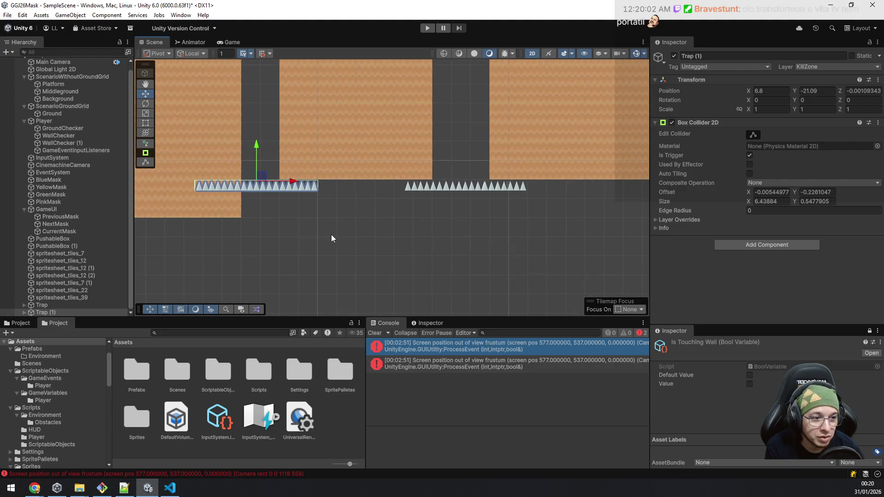
{"action": "left_click_drag", "start_coordinate": [286, 202], "coordinate": [360, 243]}
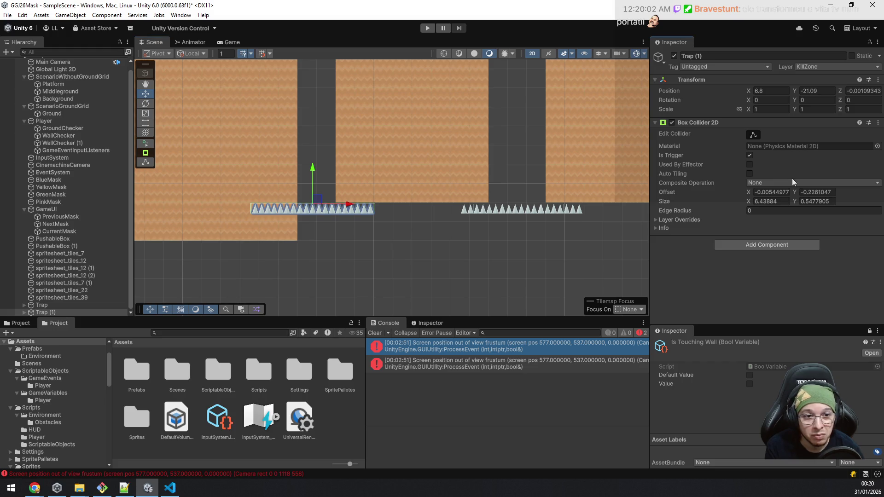
Select all nine spritesheet_tiles_69 spike sprites inside Trap (1).
{"action": "left_click", "coordinate": [43, 313]}
{"action": "scroll", "coordinate": [63, 277], "scroll_direction": "down", "scroll_amount": 3}
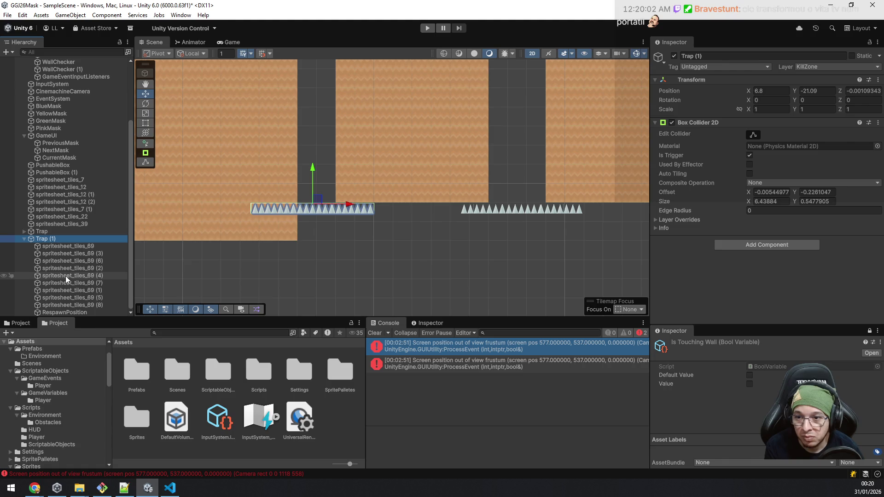
{"action": "left_click", "coordinate": [66, 248]}
{"action": "left_click", "coordinate": [78, 304], "text": "shift"}
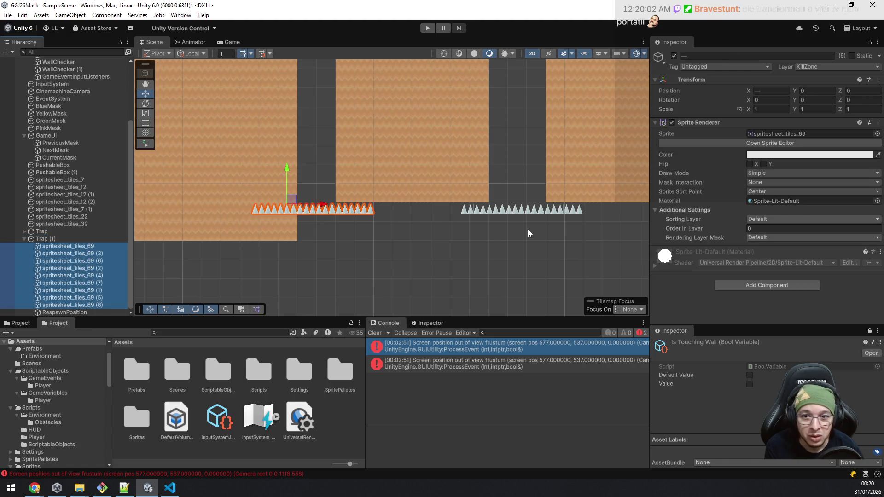
Delete the second spike trap, Trap (1).
{"action": "left_click", "coordinate": [71, 237]}
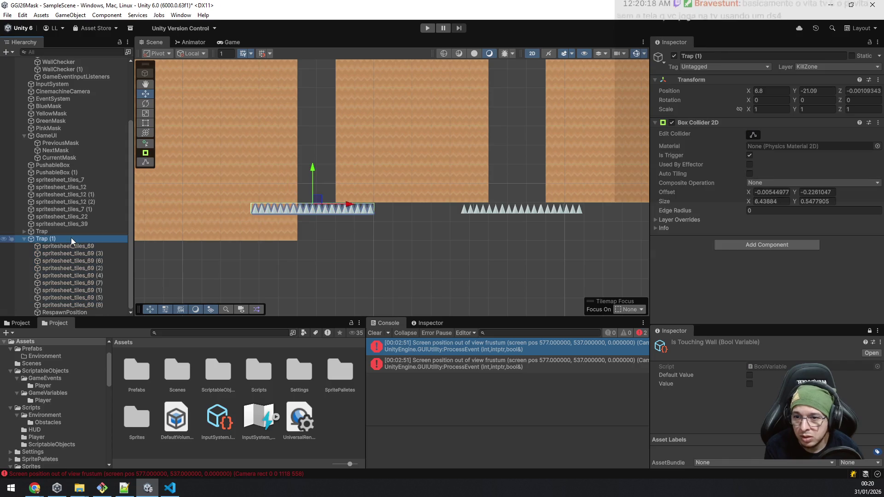
{"action": "key", "text": "Delete"}
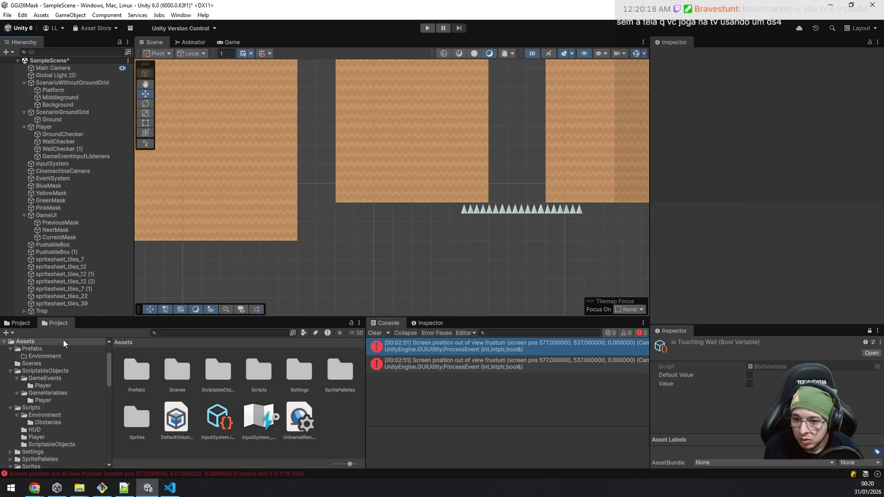
{"action": "scroll", "coordinate": [83, 405], "scroll_direction": "down", "scroll_amount": 6}
{"action": "scroll", "coordinate": [33, 401], "scroll_direction": "up", "scroll_amount": 4}
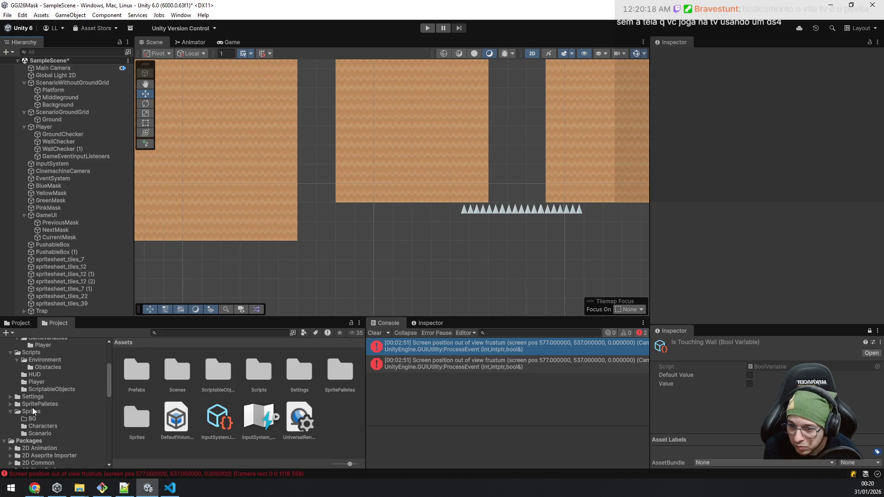
{"action": "scroll", "coordinate": [45, 373], "scroll_direction": "up", "scroll_amount": 4}
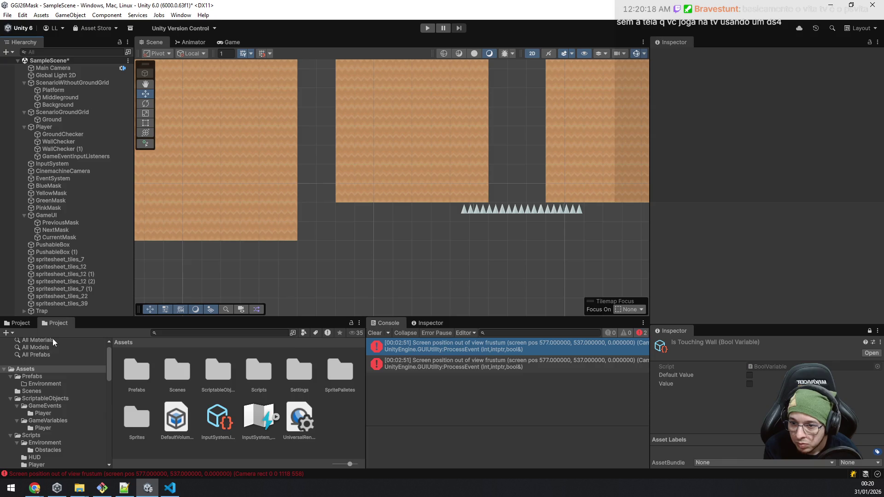
Place a Trap prefab instance at X 6.897651 and open Trap.prefab in Prefab Mode.
{"action": "left_click_drag", "start_coordinate": [42, 312], "coordinate": [47, 391]}
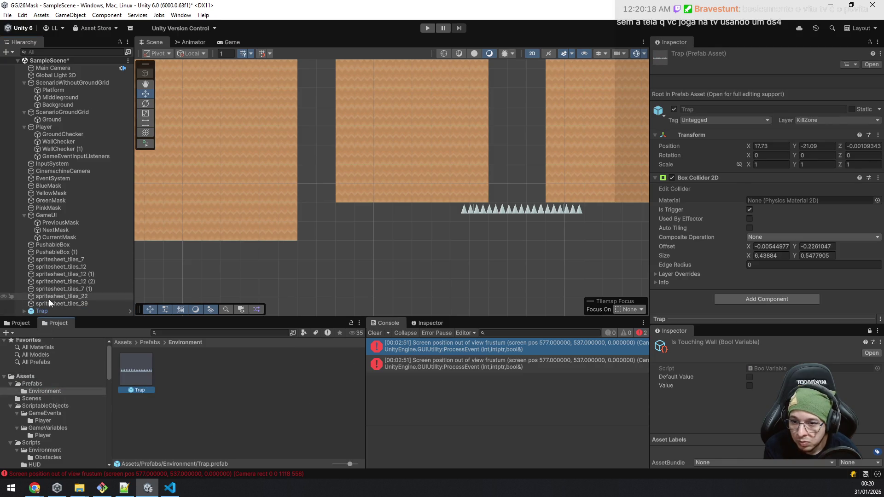
{"action": "mouse_move", "coordinate": [144, 349]}
{"action": "left_mouse_down"}
{"action": "mouse_move", "coordinate": [236, 302]}
{"action": "mouse_move", "coordinate": [321, 227]}
{"action": "mouse_move", "coordinate": [325, 213]}
{"action": "mouse_move", "coordinate": [316, 208]}
{"action": "left_mouse_up"}
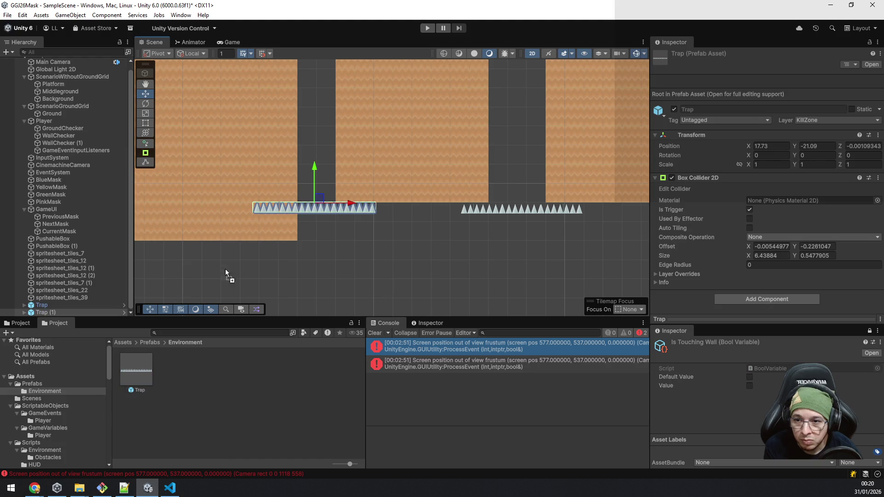
{"action": "double_click", "coordinate": [131, 366]}
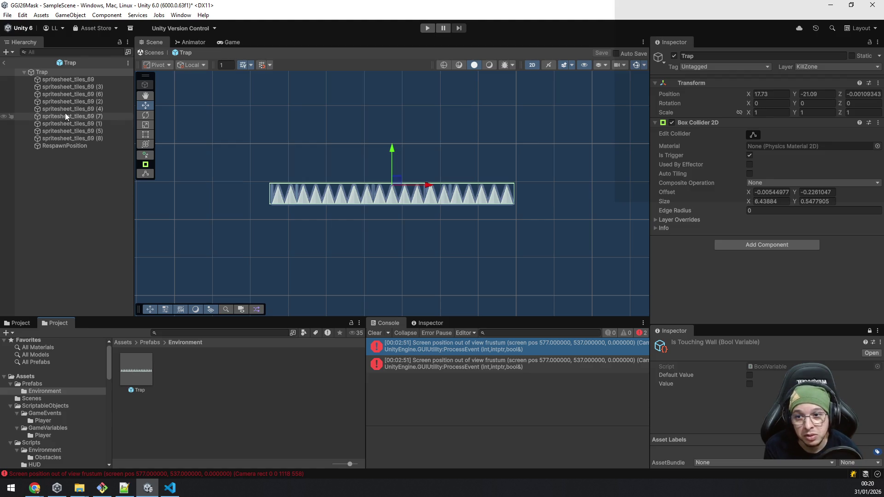
Set the nine prefab spike sprites to Sorting Layer Background with Order in Layer 1.
{"action": "left_click", "coordinate": [67, 79]}
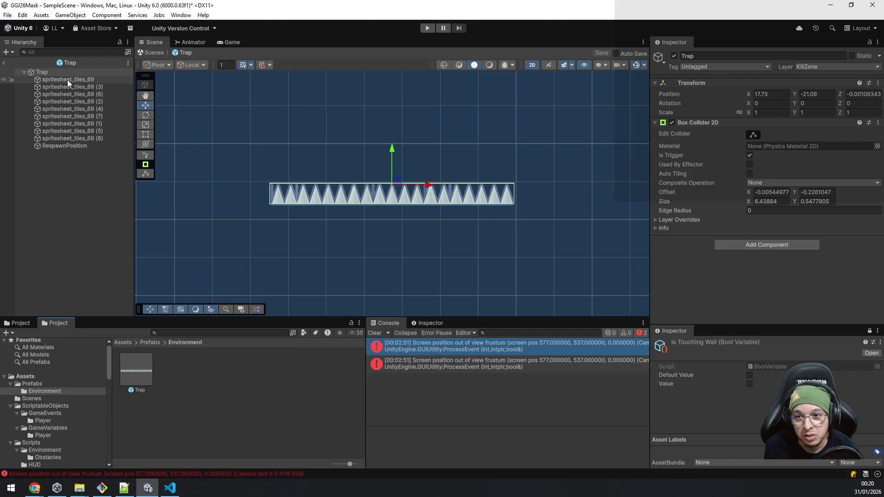
{"action": "left_click", "coordinate": [82, 137], "text": "shift"}
{"action": "left_click", "coordinate": [765, 219]}
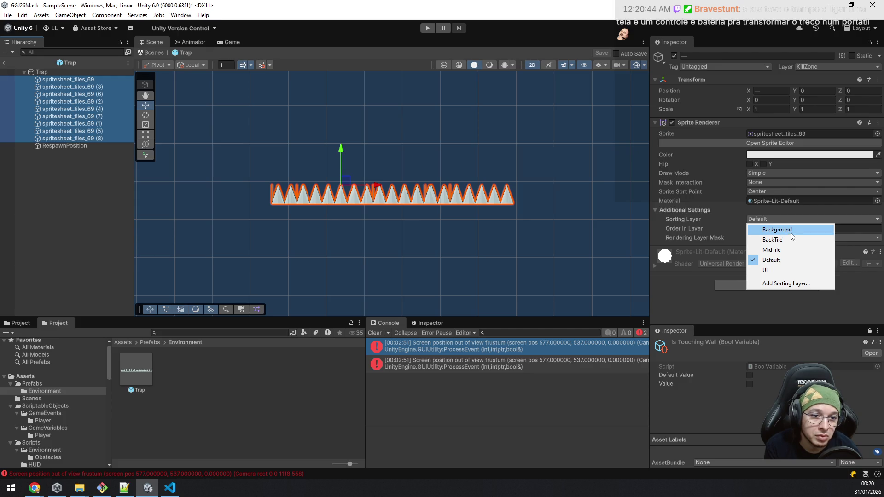
{"action": "left_click", "coordinate": [778, 230]}
{"action": "left_click", "coordinate": [760, 228]}
{"action": "double_click", "coordinate": [757, 228]}
{"action": "type", "text": "1"}
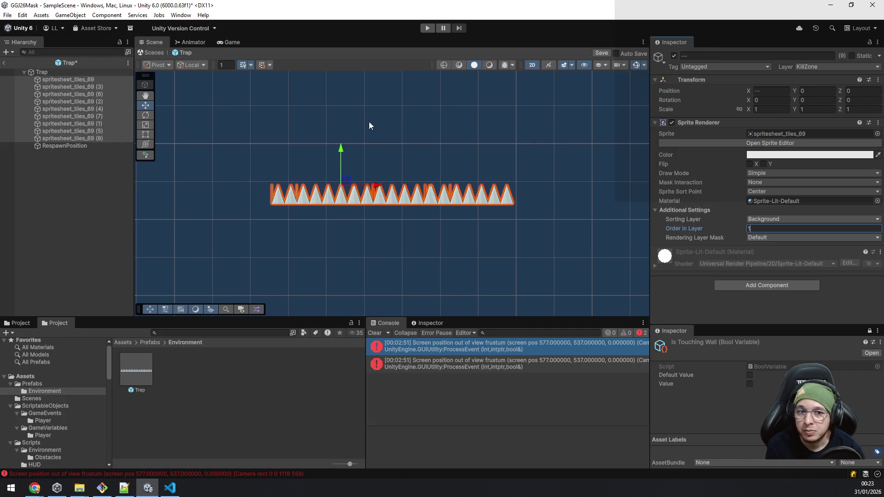
Save the Trap prefab and go back to SampleScene.
{"action": "left_click", "coordinate": [602, 53]}
{"action": "left_click", "coordinate": [5, 63]}
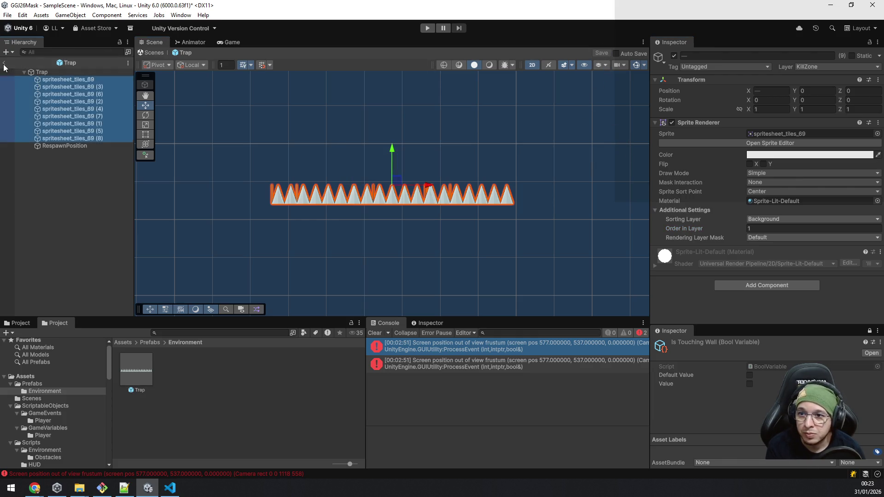
{"action": "scroll", "coordinate": [321, 185], "scroll_direction": "down", "scroll_amount": 5}
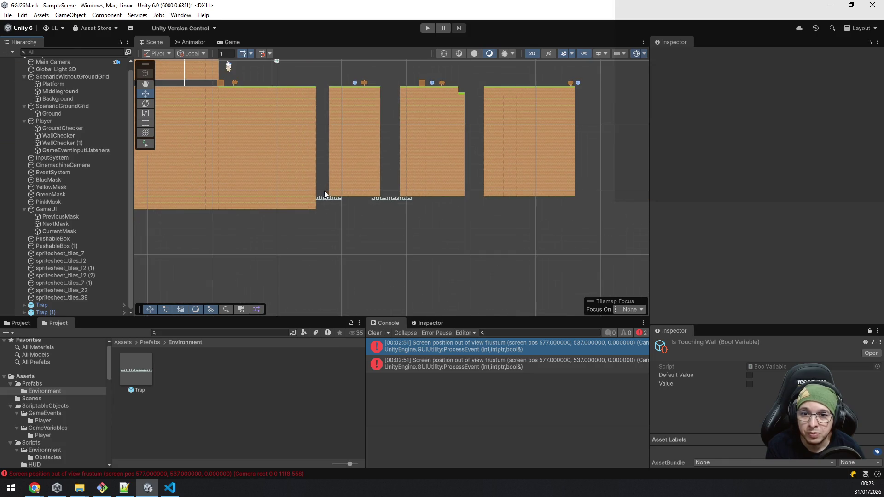
Inspect the RespawnPosition children of Trap and Trap (1).
{"action": "left_click", "coordinate": [24, 305]}
{"action": "scroll", "coordinate": [60, 273], "scroll_direction": "down", "scroll_amount": 3}
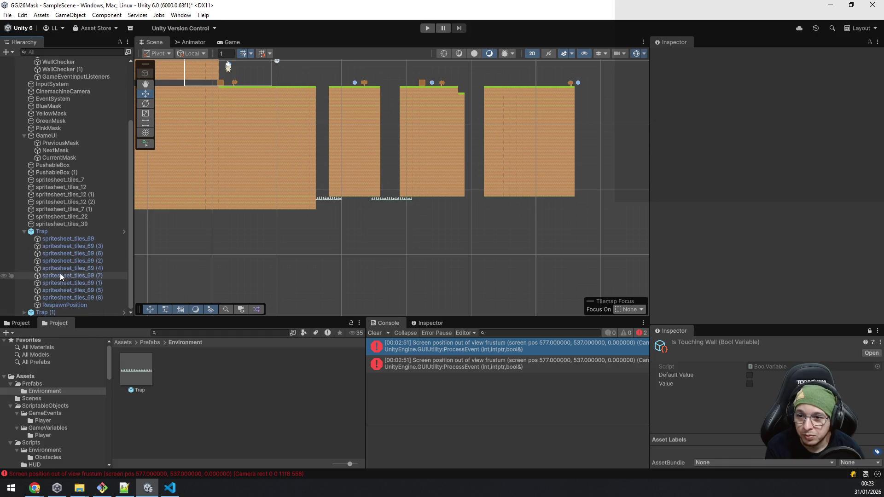
{"action": "left_click", "coordinate": [60, 304]}
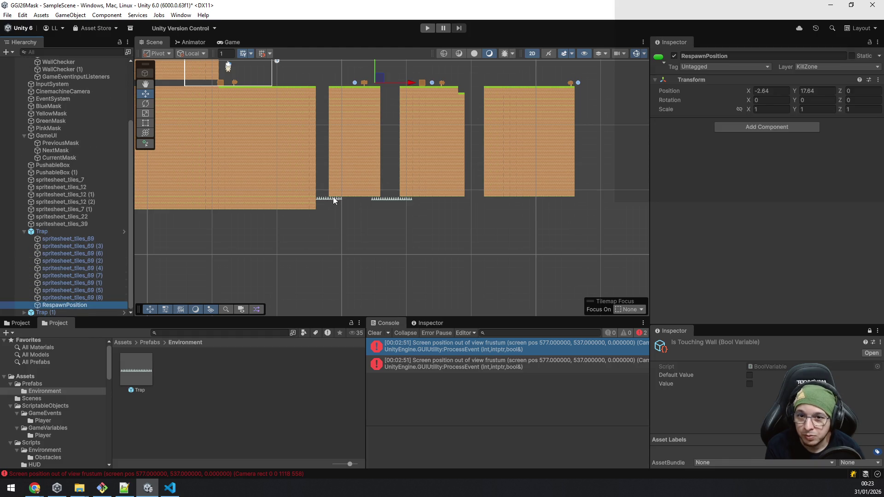
{"action": "left_click", "coordinate": [65, 311]}
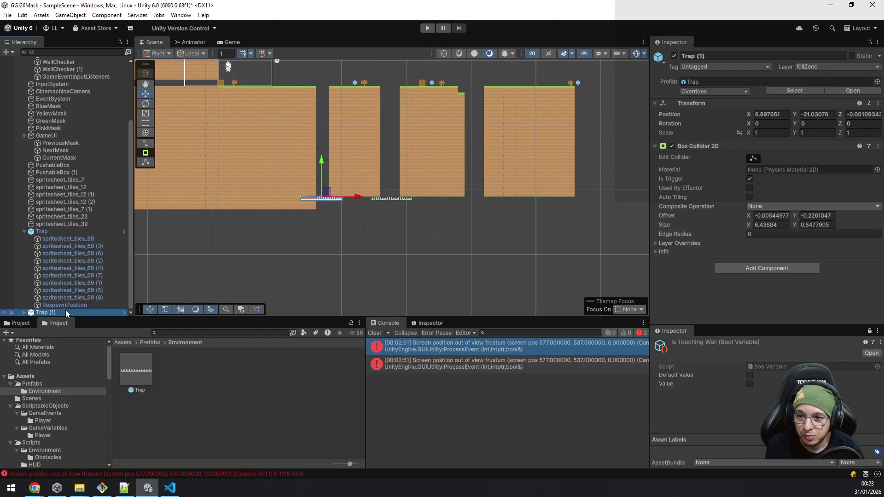
{"action": "left_click", "coordinate": [24, 312]}
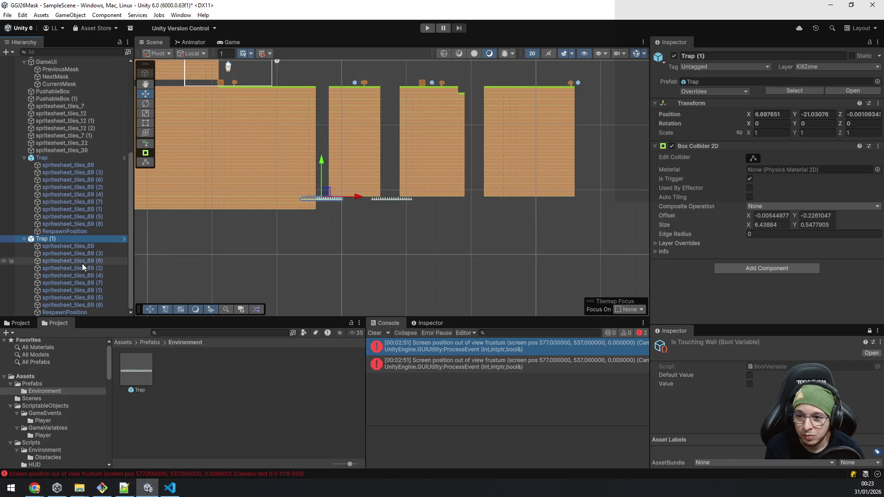
{"action": "left_click", "coordinate": [82, 311]}
Pan the level view and collapse both traps' child lists.
{"action": "left_click_drag", "start_coordinate": [255, 176], "coordinate": [267, 222]}
{"action": "scroll", "coordinate": [267, 220], "scroll_direction": "up", "scroll_amount": 5}
{"action": "scroll", "coordinate": [301, 160], "scroll_direction": "down", "scroll_amount": 3}
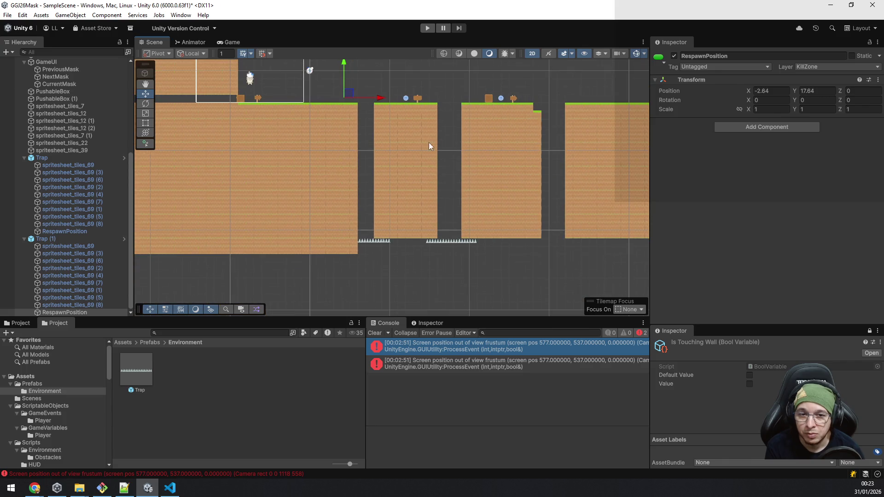
{"action": "left_click_drag", "start_coordinate": [476, 165], "coordinate": [379, 181]}
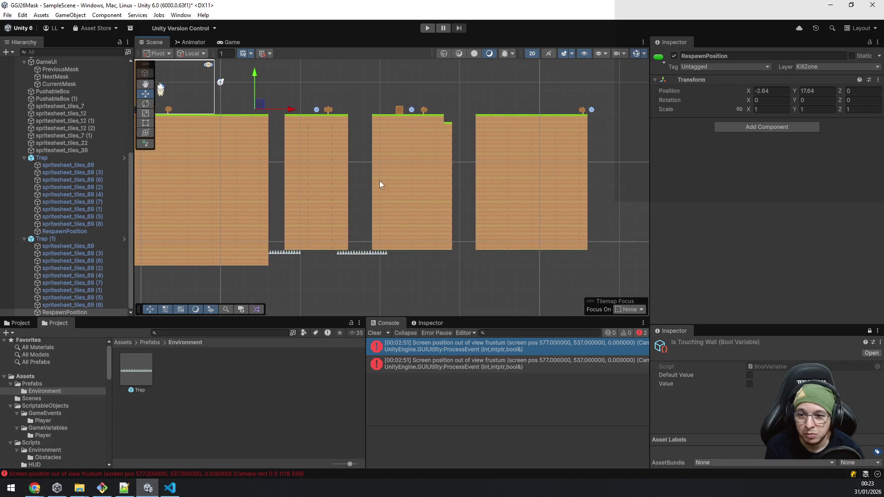
{"action": "left_click", "coordinate": [25, 238]}
{"action": "left_click", "coordinate": [36, 231]}
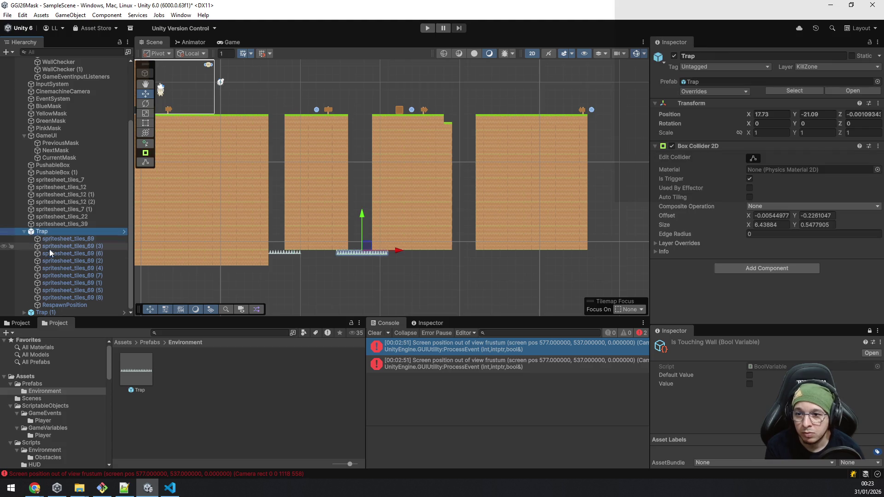
{"action": "left_click", "coordinate": [24, 231]}
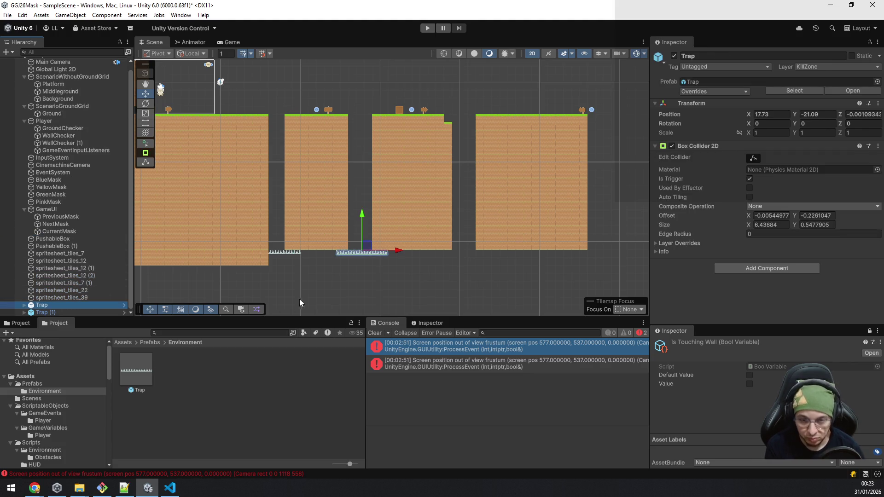
Duplicate the trap twice, moving Trap (2) to X 30.66 and Trap (3) to X 48.32.
{"action": "key", "text": "ctrl+d"}
{"action": "left_click_drag", "start_coordinate": [391, 252], "coordinate": [501, 259]}
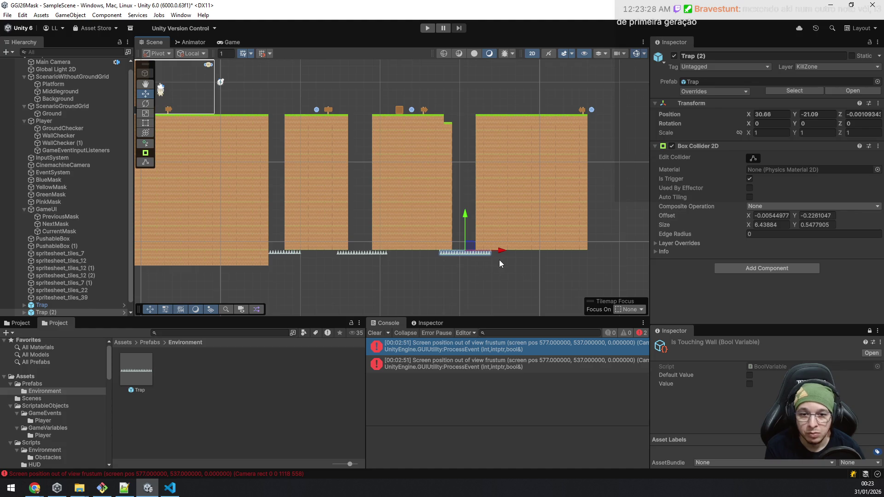
{"action": "mouse_move", "coordinate": [575, 259]}
{"action": "left_mouse_down"}
{"action": "mouse_move", "coordinate": [391, 171]}
{"action": "mouse_move", "coordinate": [387, 182]}
{"action": "left_mouse_up"}
{"action": "key", "text": "ctrl+d"}
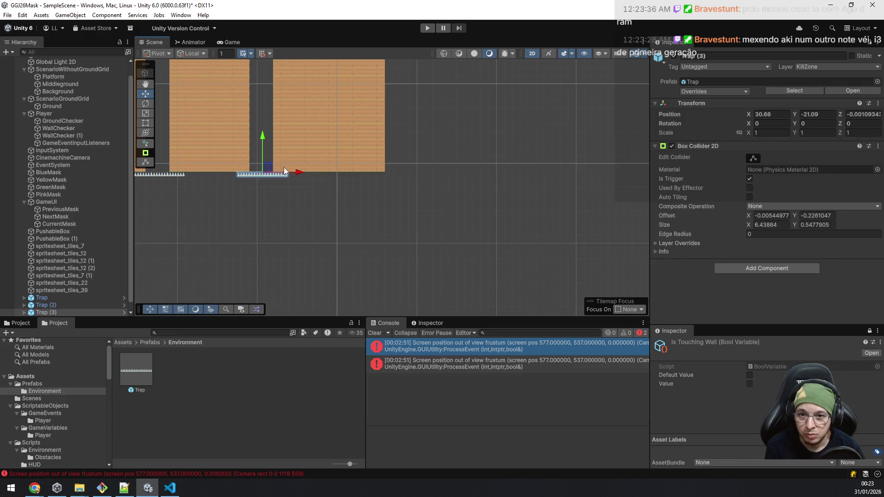
{"action": "mouse_move", "coordinate": [297, 174]}
{"action": "left_mouse_down"}
{"action": "mouse_move", "coordinate": [441, 179]}
{"action": "mouse_move", "coordinate": [434, 179]}
{"action": "left_mouse_up"}
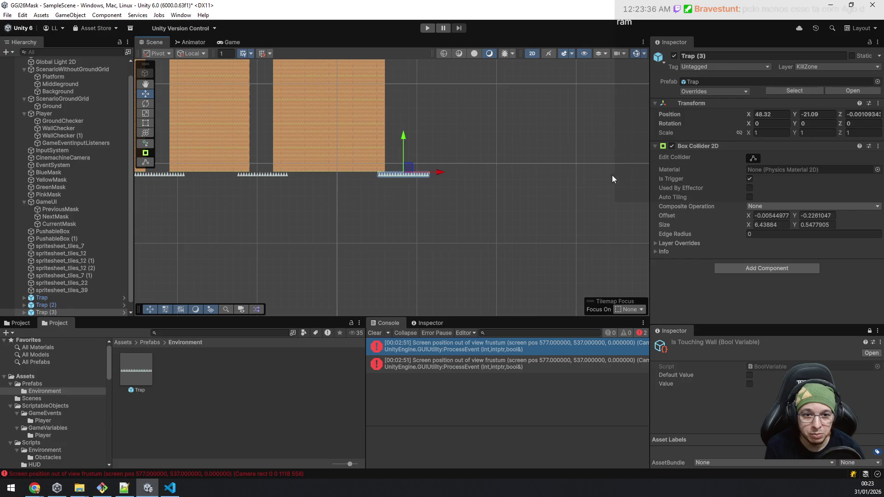
{"action": "scroll", "coordinate": [442, 146], "scroll_direction": "down", "scroll_amount": 5}
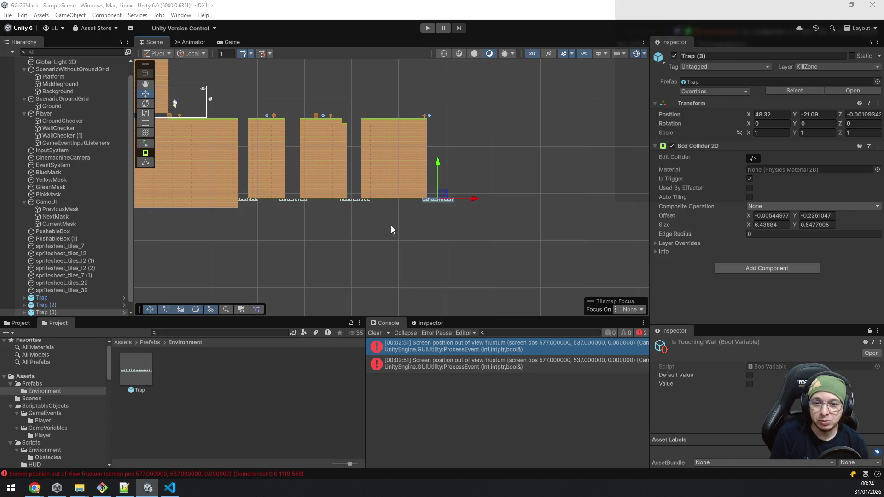
{"action": "scroll", "coordinate": [395, 225], "scroll_direction": "left", "scroll_amount": 5}
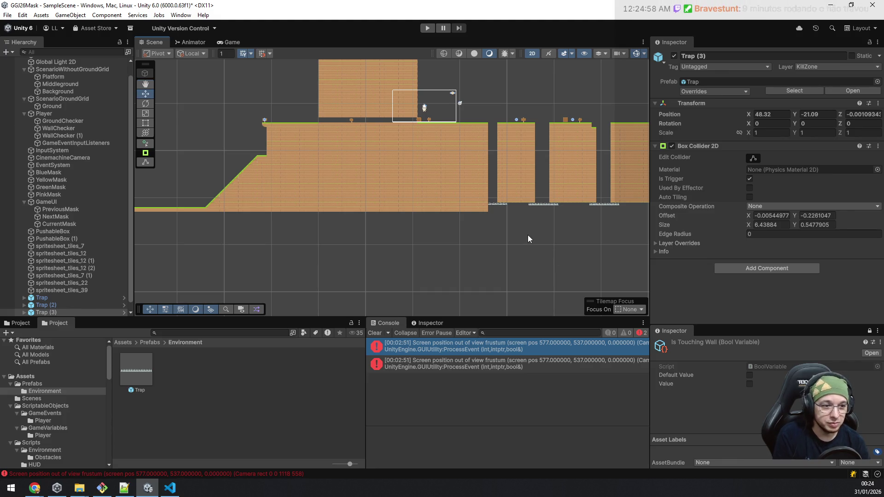
{"action": "scroll", "coordinate": [530, 237], "scroll_direction": "up", "scroll_amount": 2}
{"action": "left_click_drag", "start_coordinate": [519, 184], "coordinate": [498, 294]}
{"action": "scroll", "coordinate": [492, 294], "scroll_direction": "up", "scroll_amount": 2}
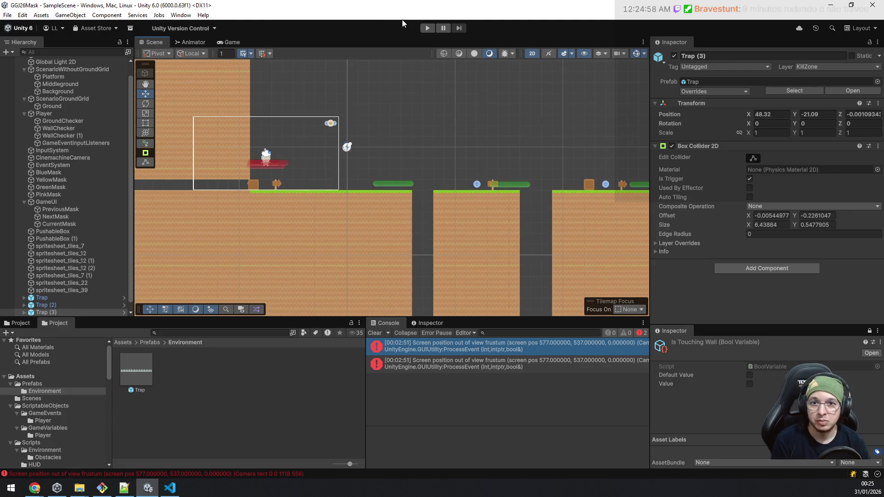
Enter Play mode and run right, jumping the gap and collecting the green and yellow masks.
{"action": "left_click", "coordinate": [427, 28]}
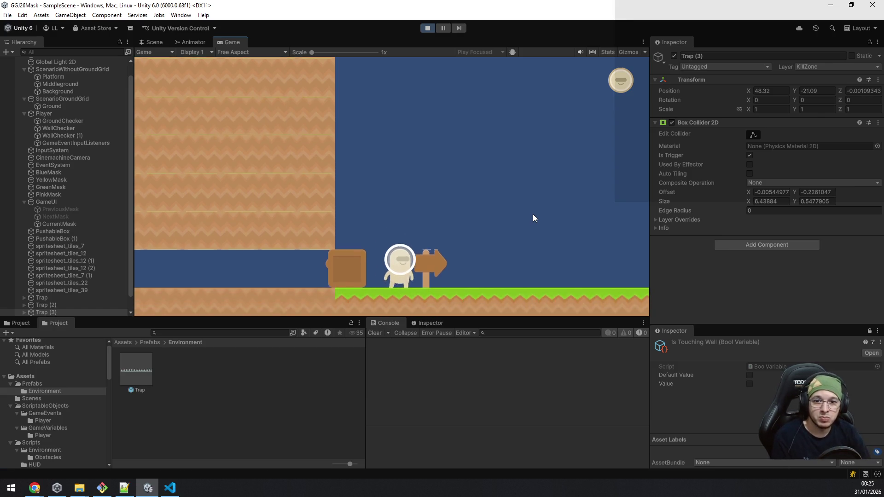
{"action": "key", "text": "d"}
{"action": "key", "text": "space"}
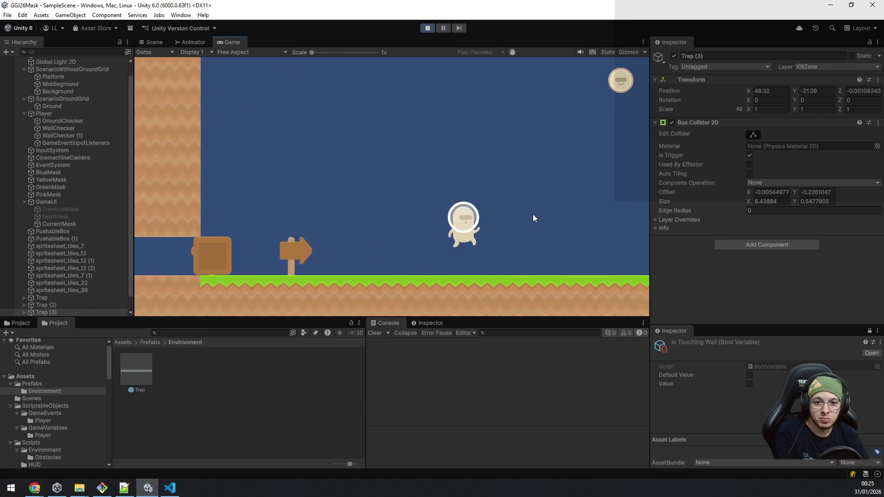
{"action": "key", "text": "d"}
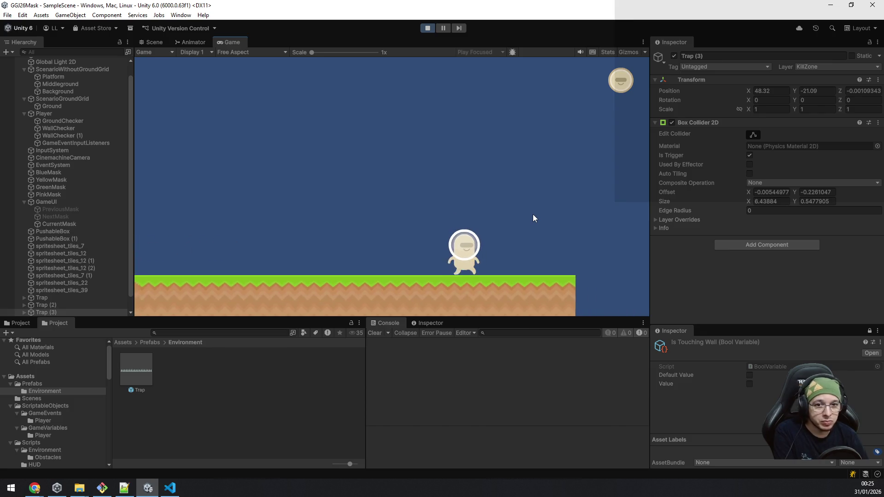
{"action": "key", "text": "space"}
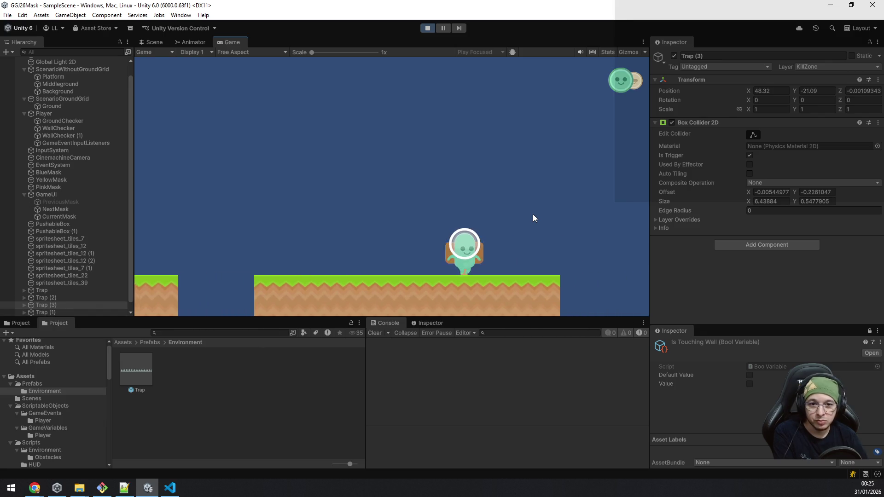
{"action": "key", "text": "space"}
{"action": "key", "text": "d"}
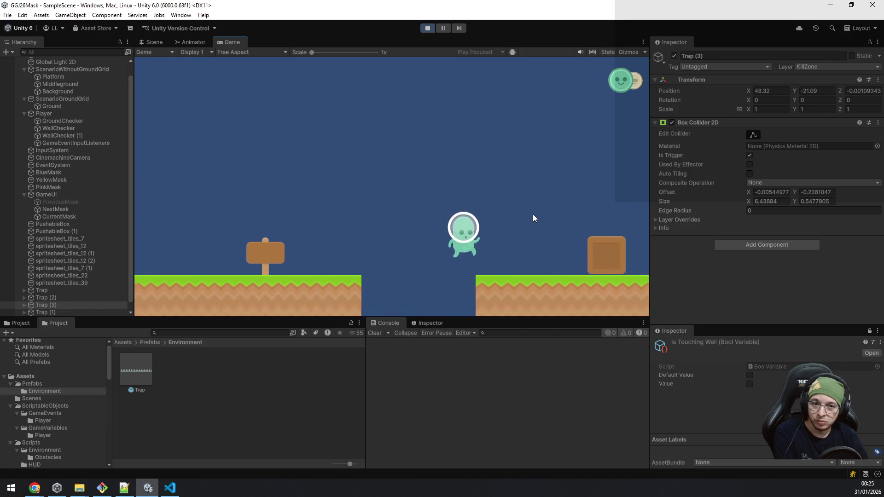
{"action": "key", "text": "space"}
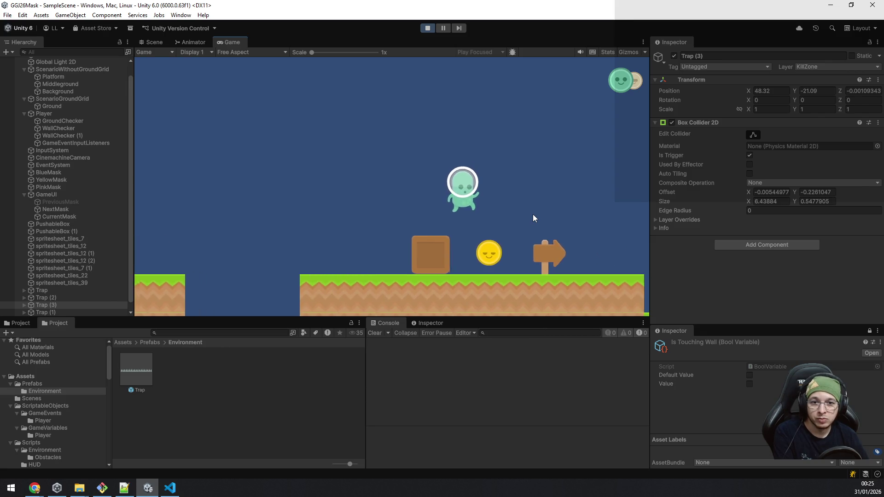
{"action": "key", "text": "space"}
Push the crate right toward the ledge.
{"action": "key", "text": "a"}
{"action": "key", "text": "d"}
{"action": "key", "text": "d"}
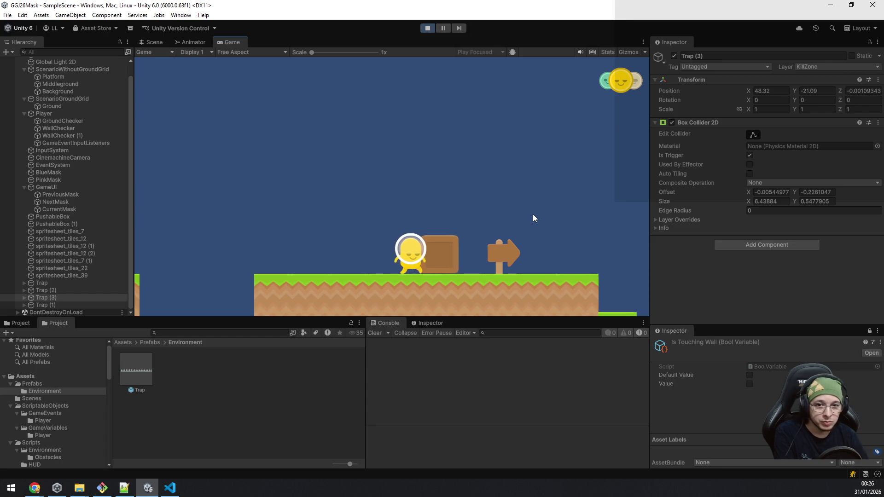
{"action": "key", "text": "d"}
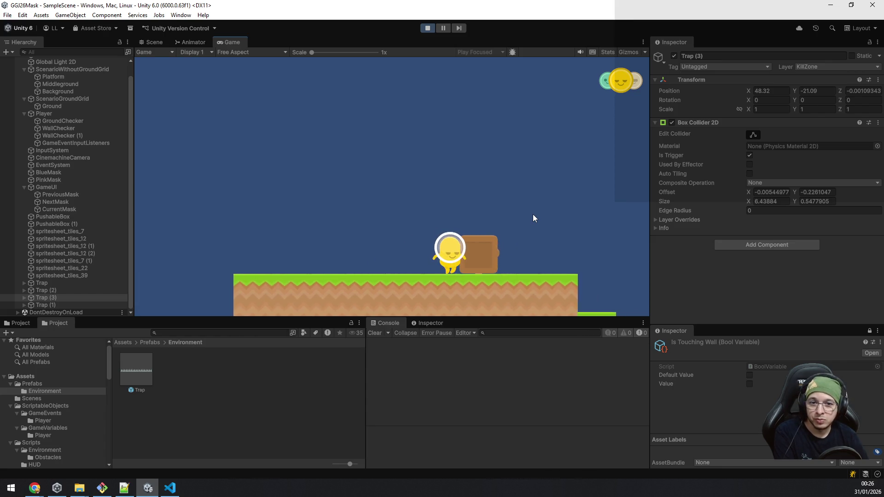
{"action": "key", "text": "d"}
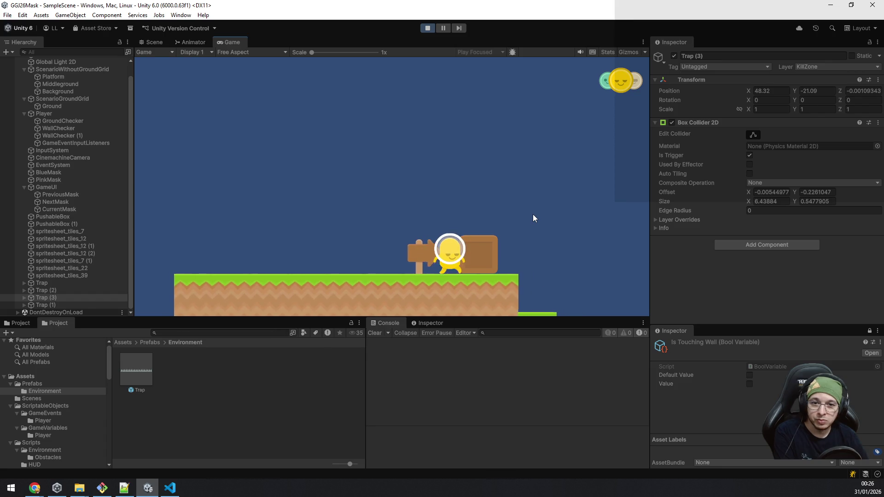
{"action": "key", "text": "d"}
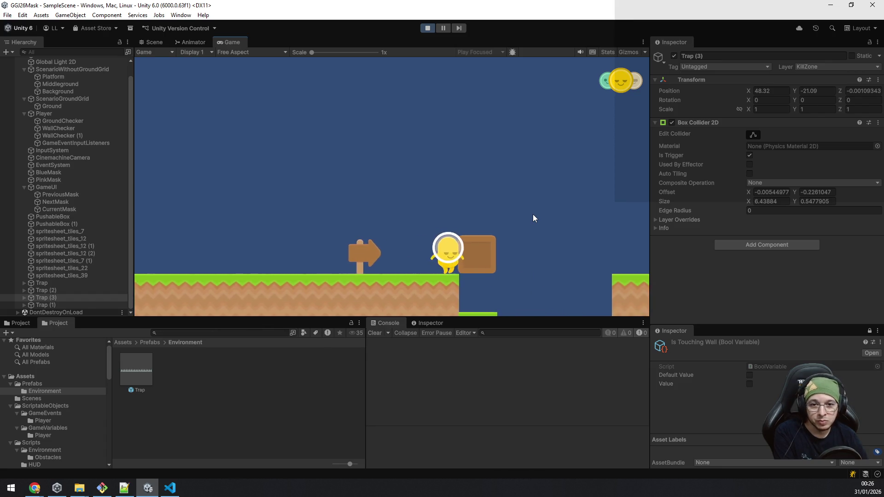
{"action": "key", "text": "d"}
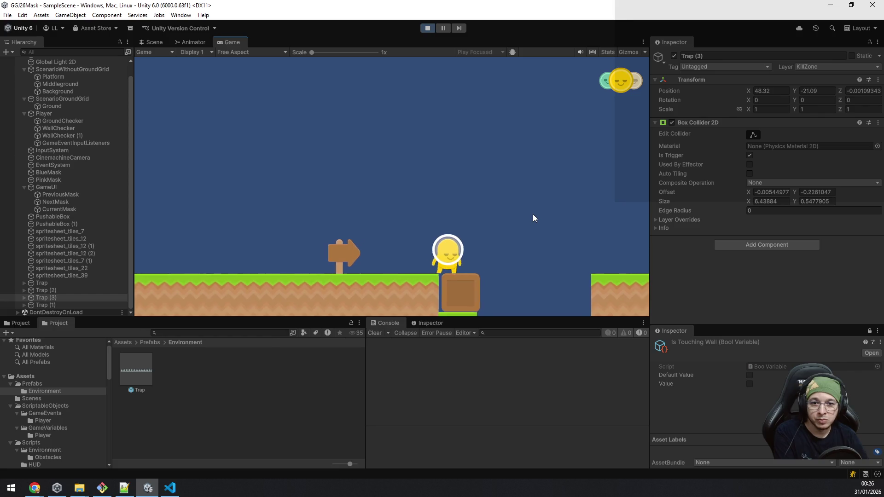
Switch to the green mask and jump off the crate onto the next platform toward the blue mask.
{"action": "key", "text": "q"}
{"action": "key", "text": "a"}
{"action": "key", "text": "d"}
{"action": "key", "text": "d"}
{"action": "key", "text": "space"}
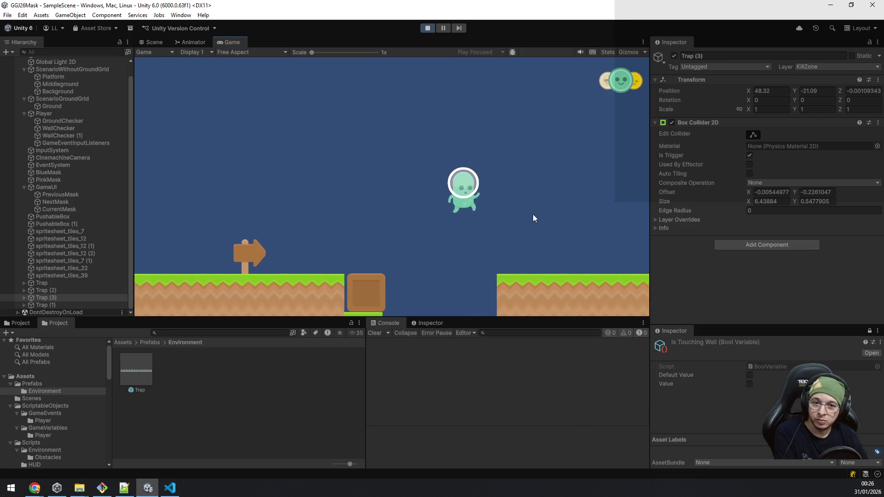
{"action": "key", "text": "d"}
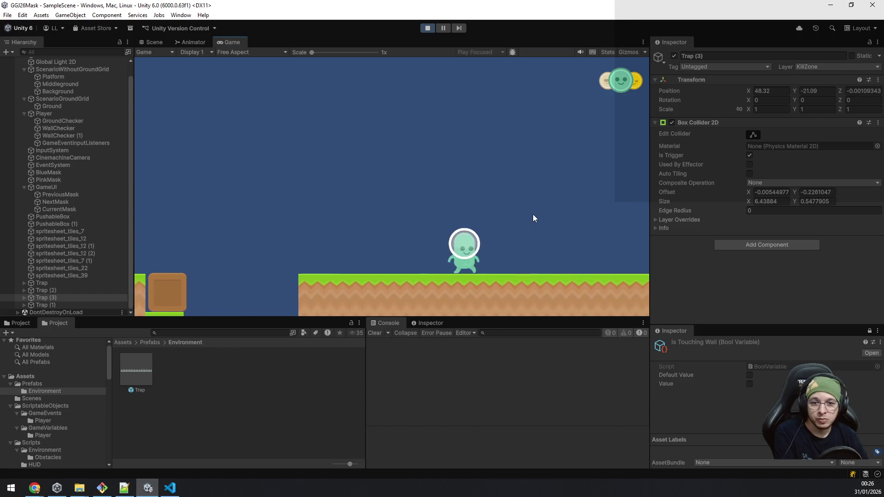
{"action": "key", "text": "d"}
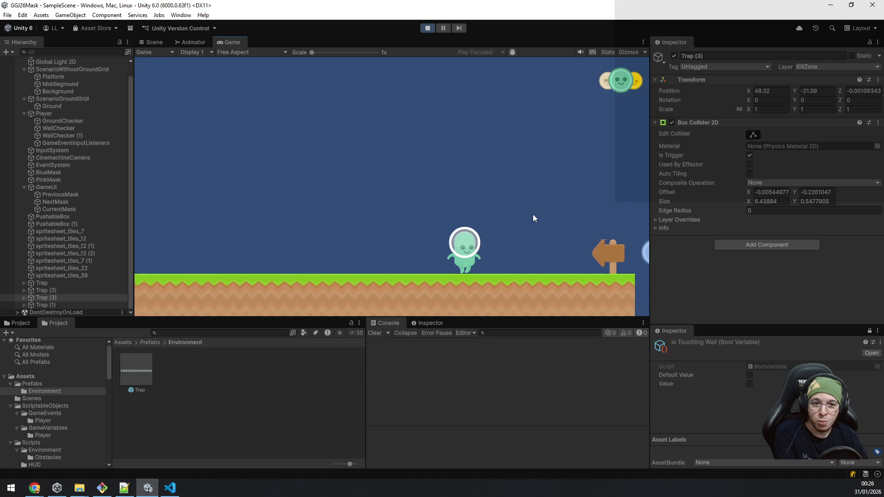
{"action": "key", "text": "d"}
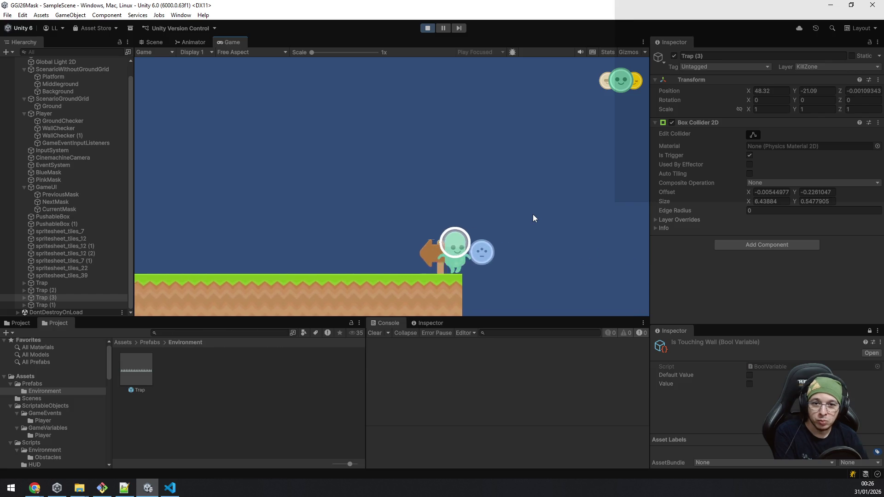
Pick up the blue mask and test its jump height moving left and right.
{"action": "key", "text": "a"}
{"action": "key", "text": "space"}
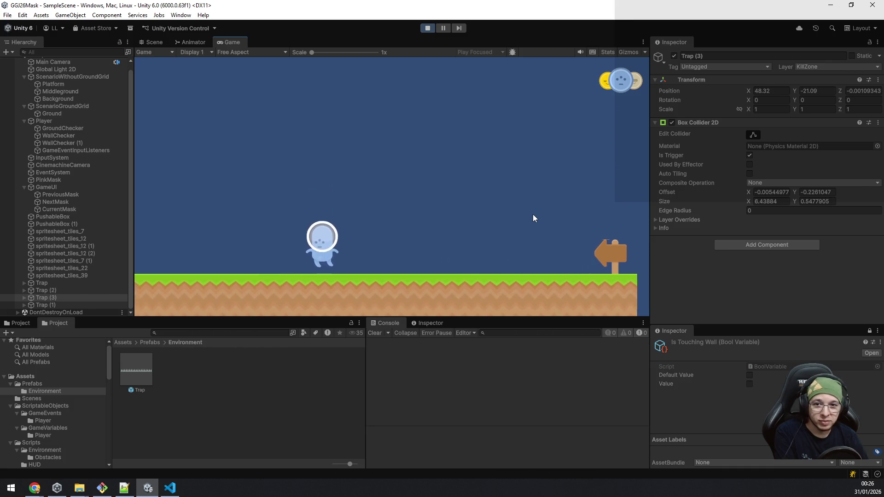
{"action": "key", "text": "d"}
{"action": "key", "text": "space"}
{"action": "key", "text": "d"}
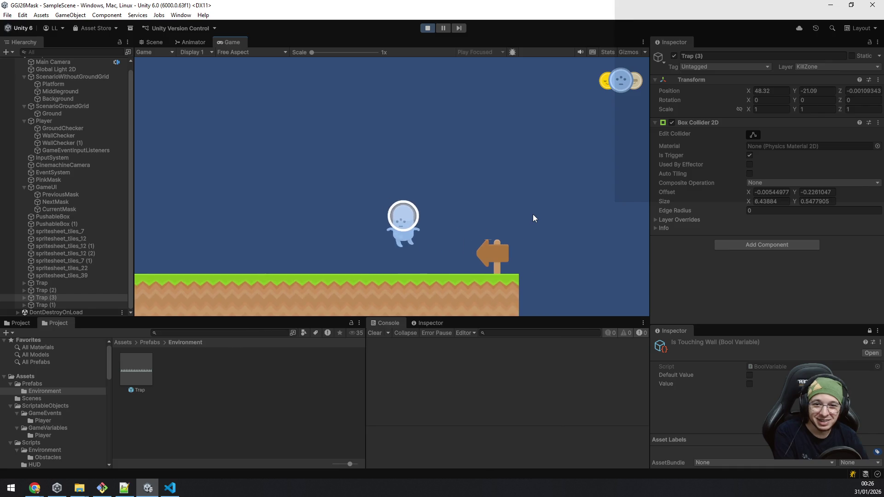
{"action": "key", "text": "a"}
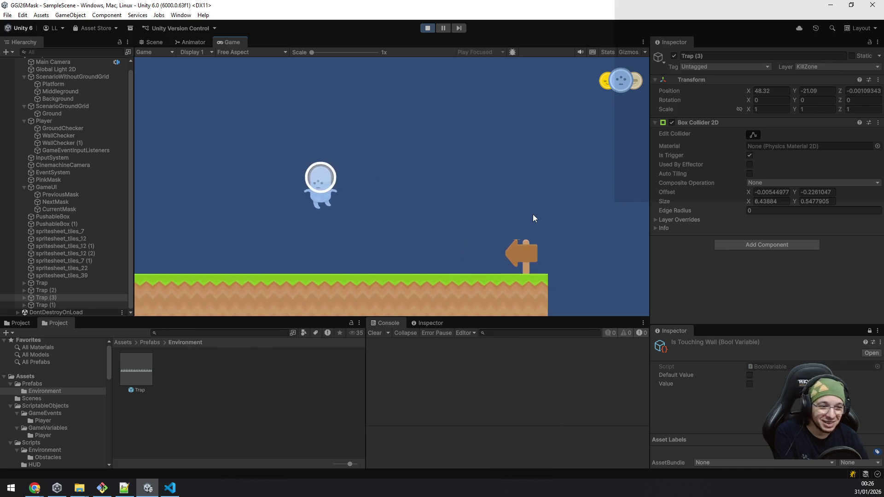
{"action": "key", "text": "d"}
{"action": "key", "text": "space"}
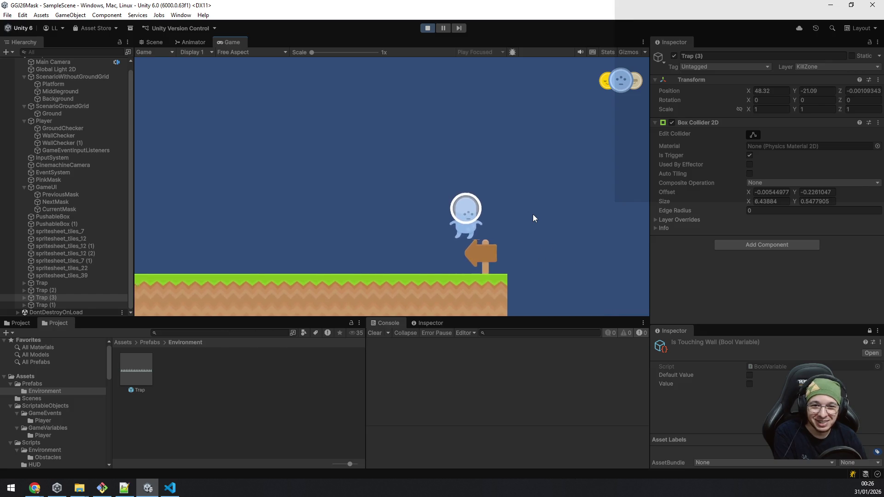
{"action": "key", "text": "a"}
{"action": "key", "text": "space"}
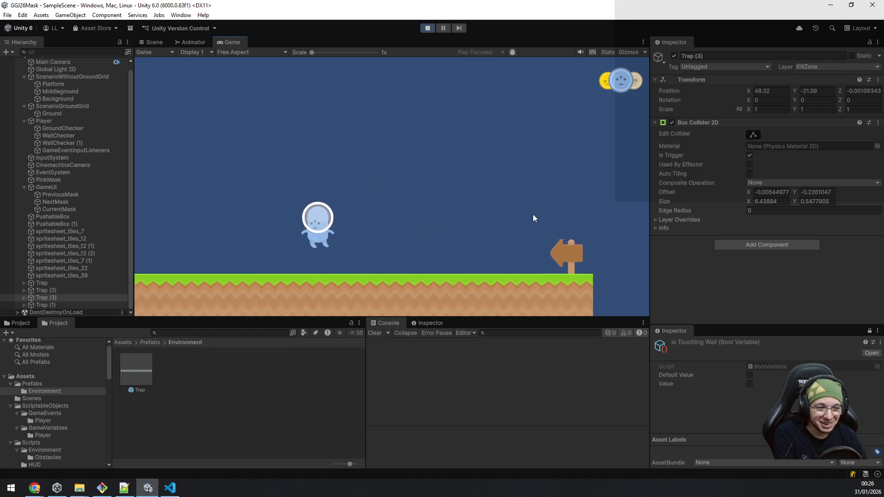
Keep jumping back and forth near the signpost to check the blue mask's jump.
{"action": "key", "text": "d"}
{"action": "key", "text": "space"}
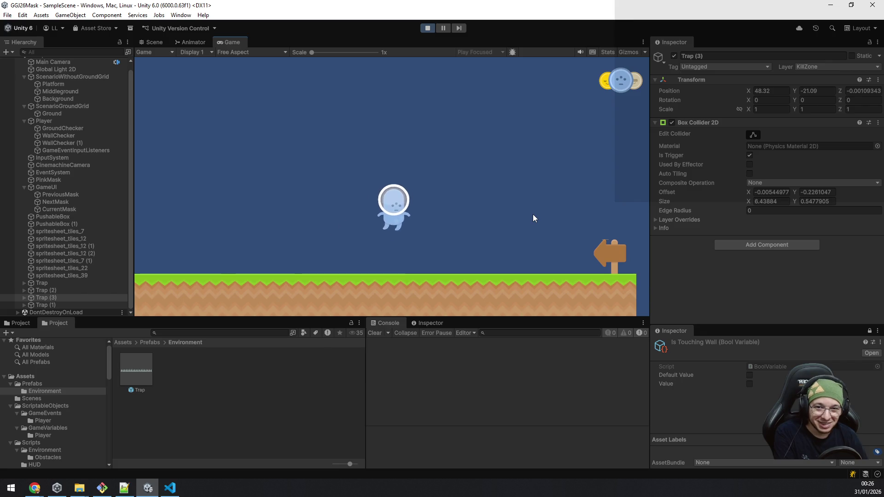
{"action": "key", "text": "d"}
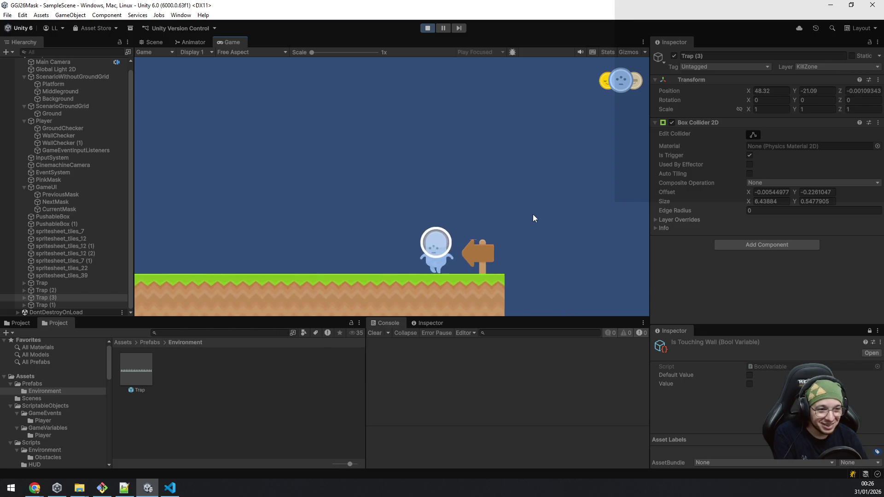
{"action": "key", "text": "a"}
{"action": "key", "text": "space"}
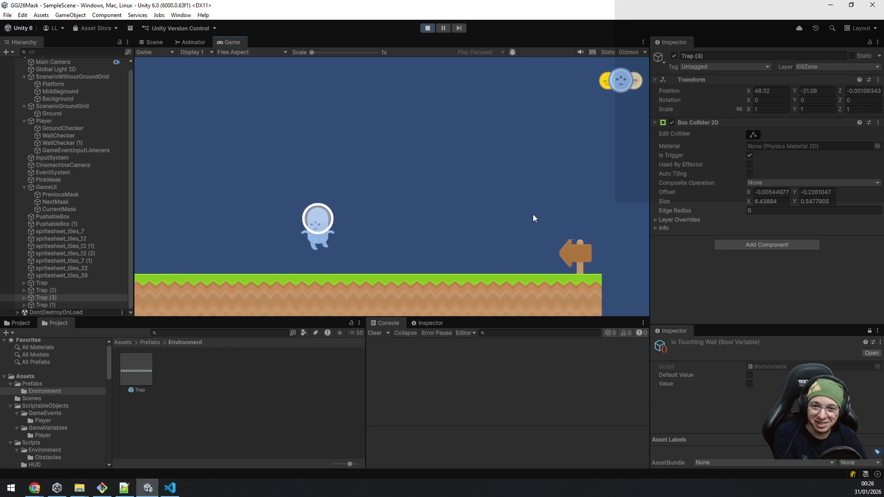
{"action": "key", "text": "d"}
{"action": "key", "text": "space"}
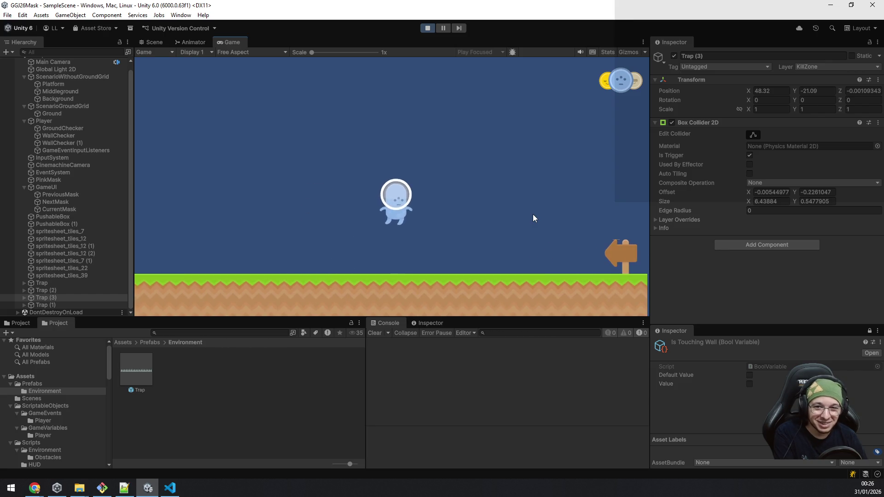
{"action": "key", "text": "a"}
{"action": "key", "text": "space"}
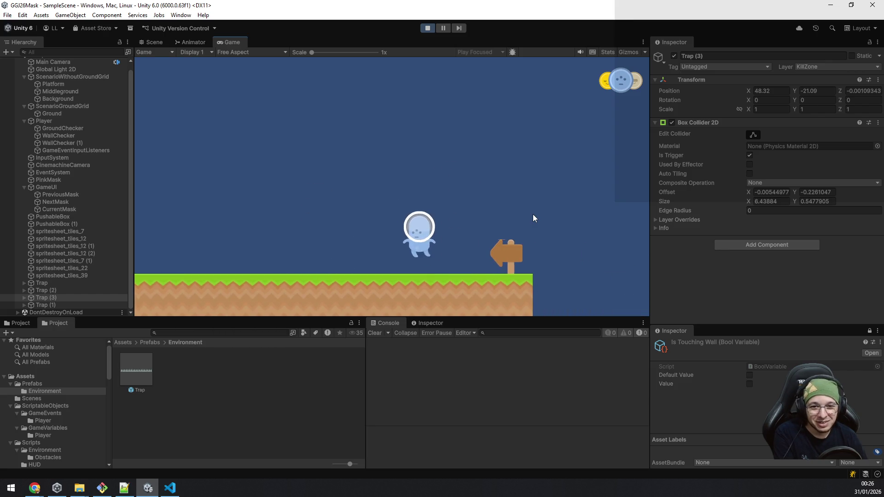
{"action": "key", "text": "a"}
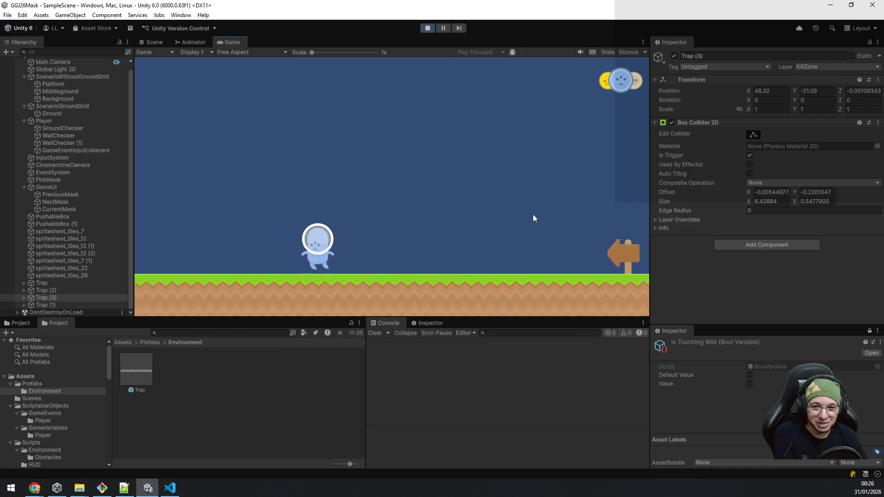
{"action": "key", "text": "space"}
Cycle through the yellow, blue and beige masks while walking toward the signpost.
{"action": "key", "text": "d"}
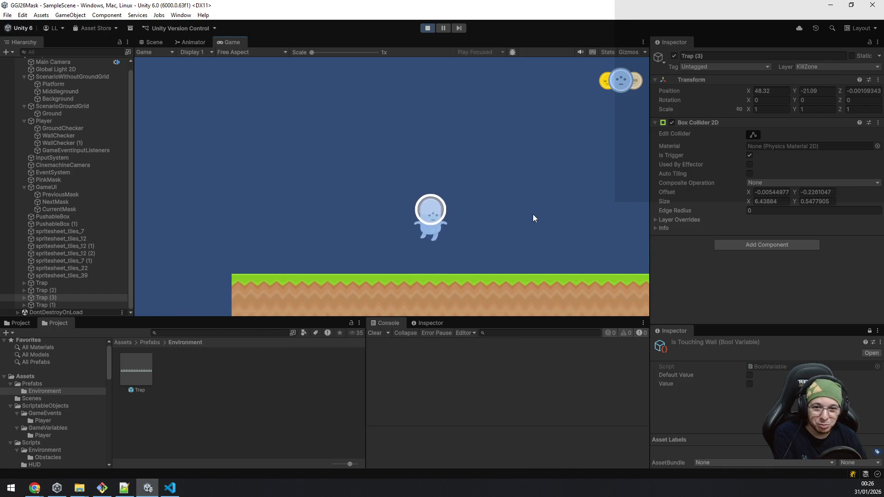
{"action": "key", "text": "q"}
{"action": "key", "text": "d"}
{"action": "key", "text": "e"}
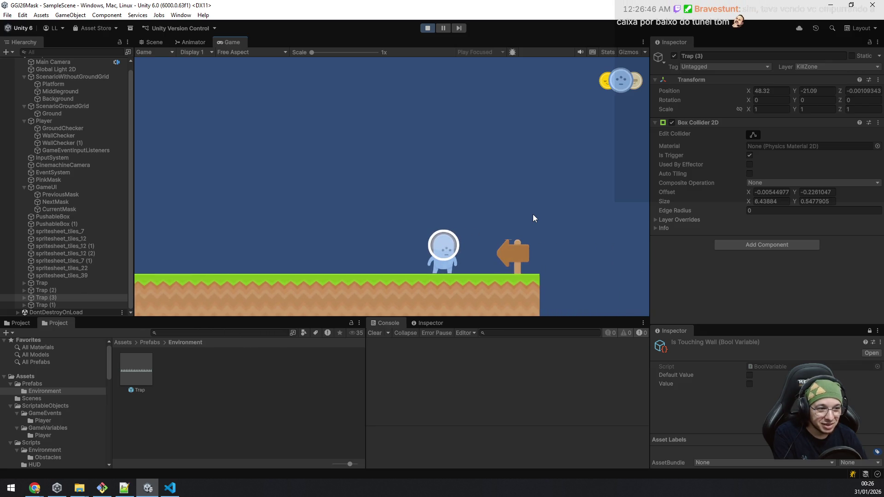
{"action": "key", "text": "e"}
{"action": "key", "text": "e"}
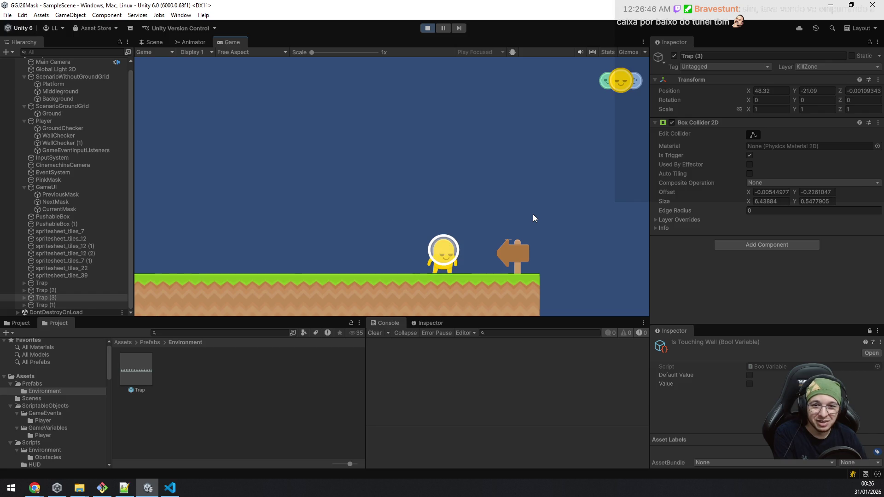
{"action": "key", "text": "e"}
{"action": "key", "text": "a"}
Jump the gap, switch to the yellow mask, push the box left and reach the EXIT sign.
{"action": "key", "text": "space"}
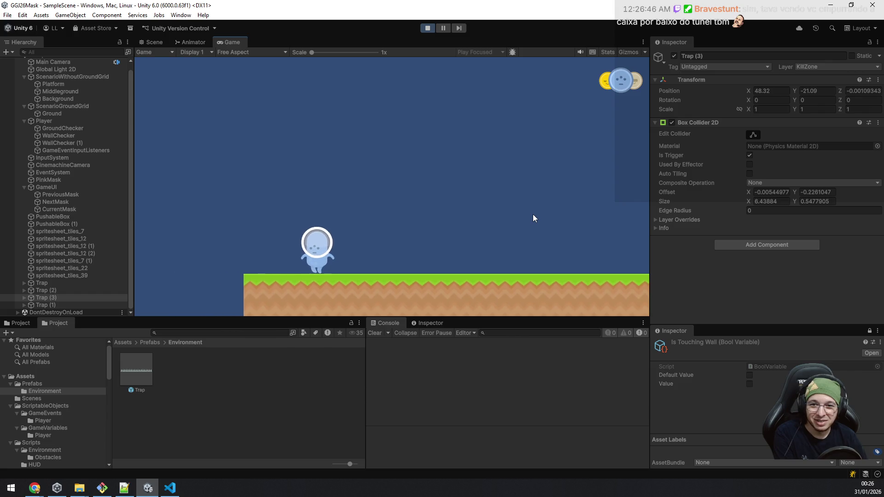
{"action": "key", "text": "space"}
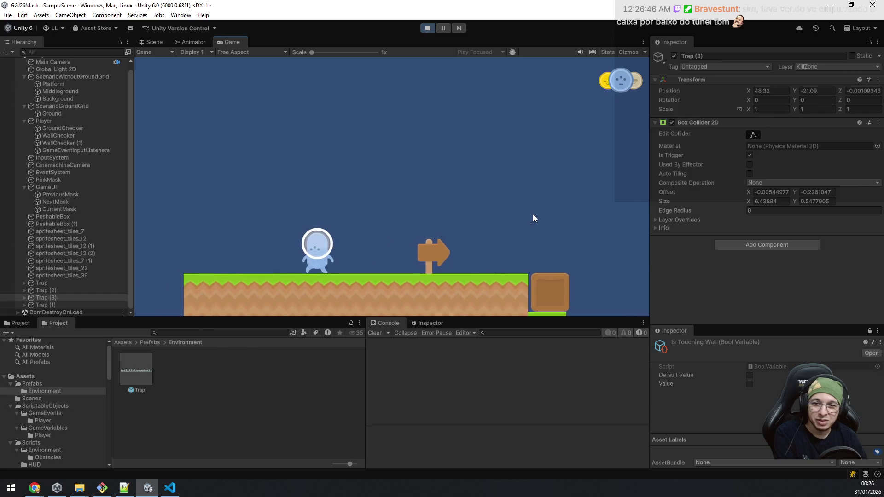
{"action": "key", "text": "space"}
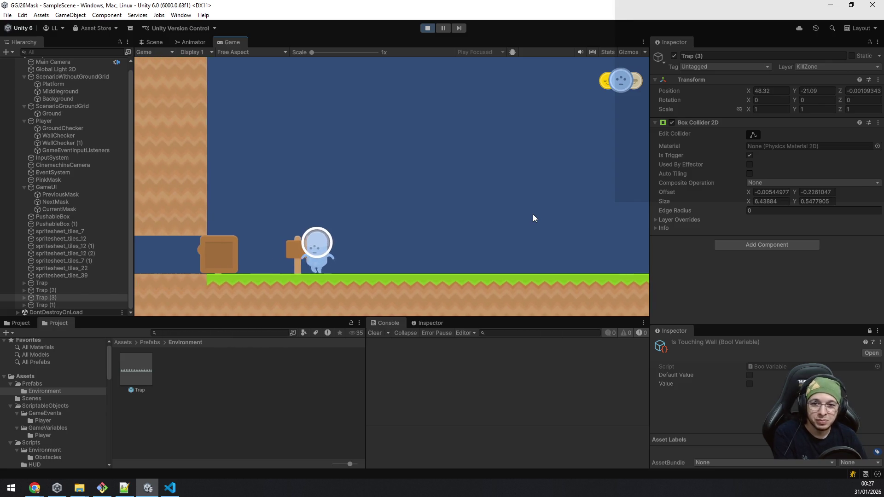
{"action": "key", "text": "e"}
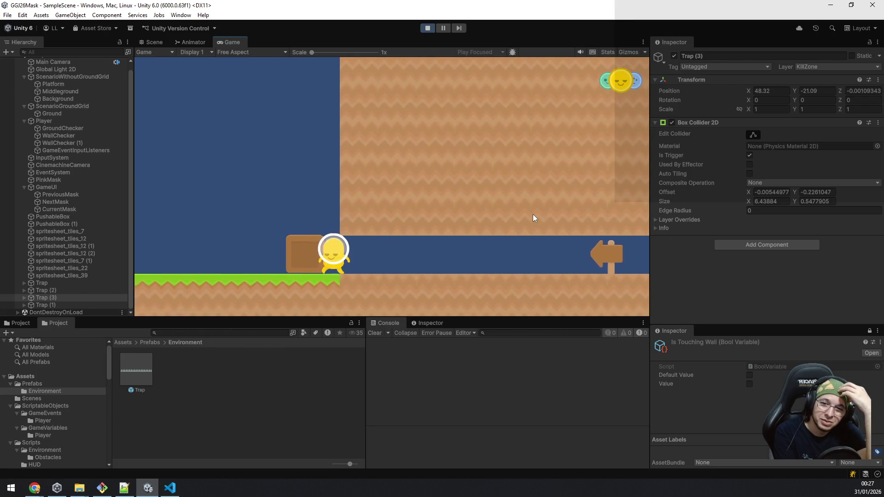
{"action": "key", "text": "Left"}
{"action": "key", "text": "space"}
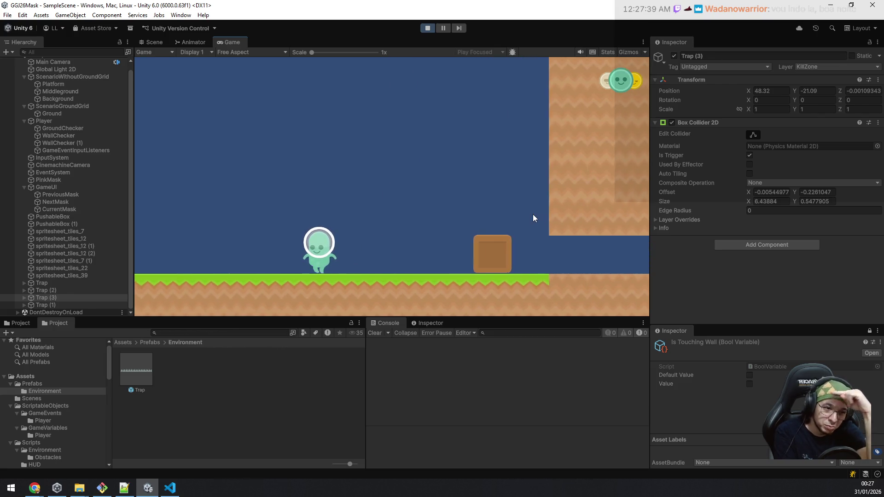
{"action": "key", "text": "Left"}
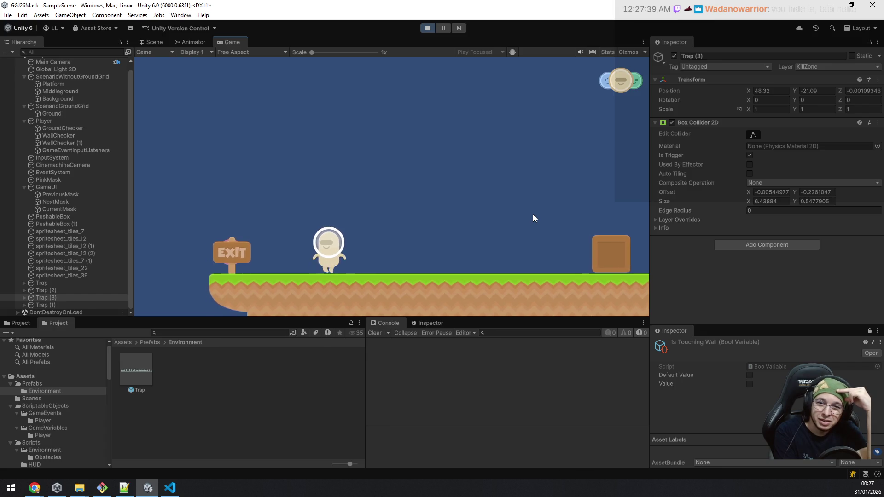
{"action": "key", "text": "Left"}
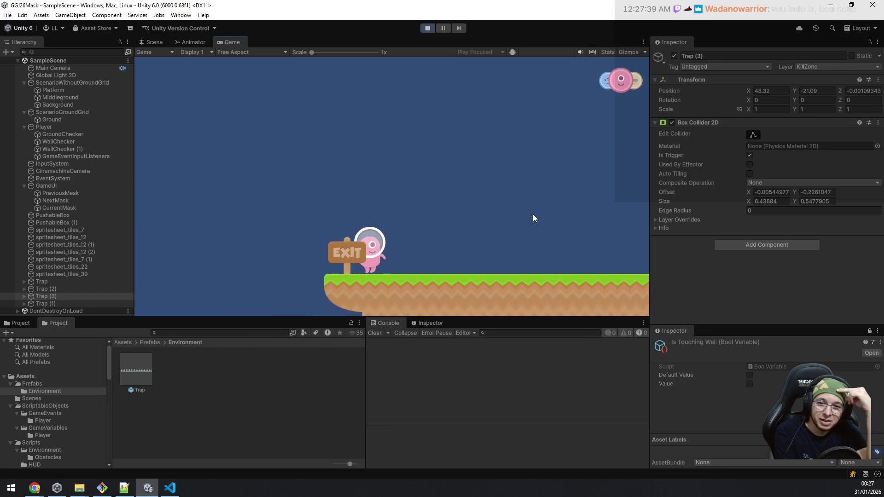
Switch to the blue mask, jump, and walk down and back up the green slope.
{"action": "key", "text": "Right"}
{"action": "key", "text": "q"}
{"action": "key", "text": "Left"}
{"action": "key", "text": "space"}
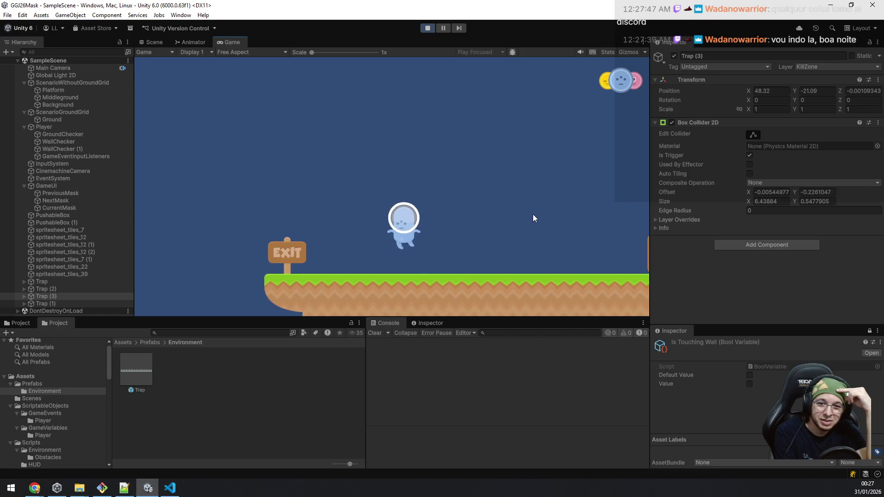
{"action": "key", "text": "Left"}
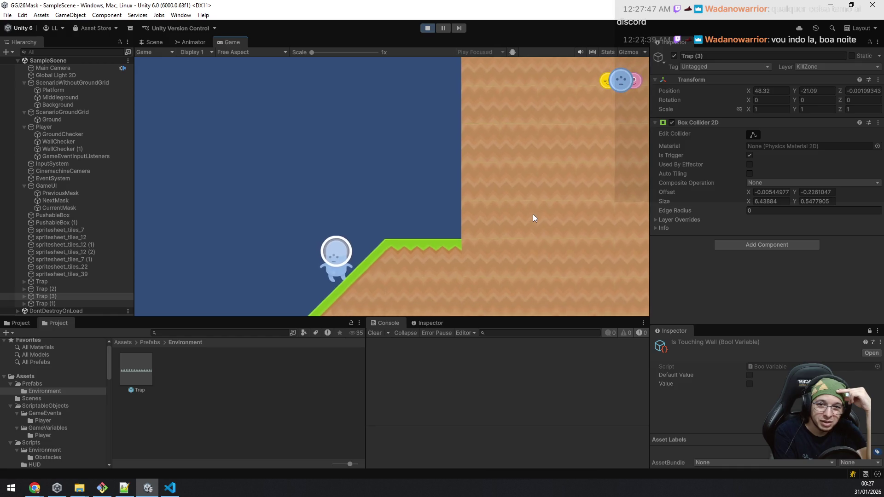
{"action": "key", "text": "Left"}
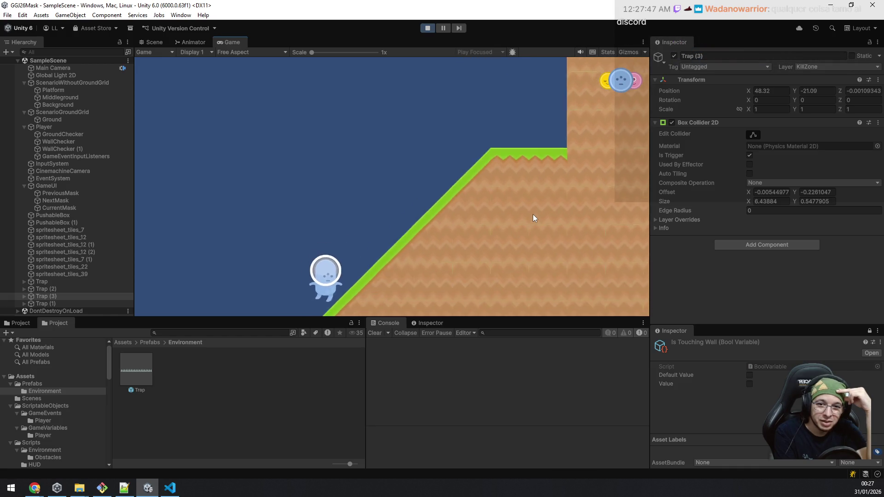
{"action": "key", "text": "Right"}
{"action": "key", "text": "Left"}
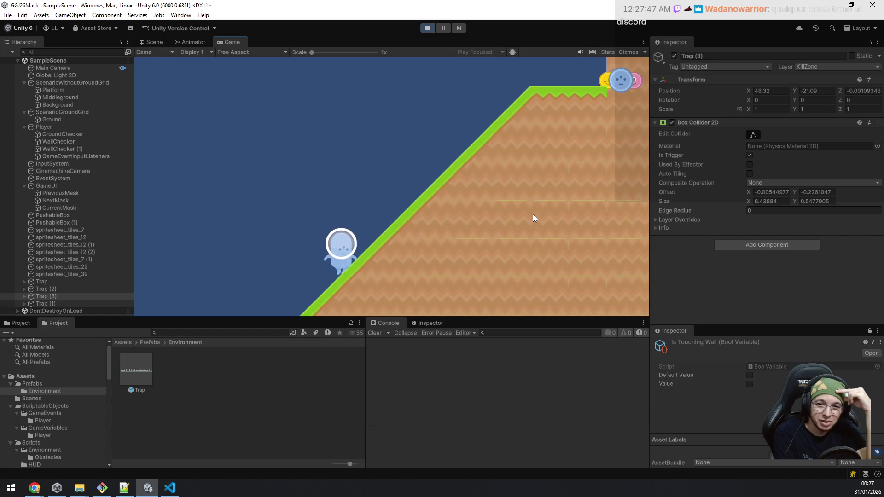
Swap to yellow then blue mask, climb the slope and walk back onto flat ground.
{"action": "key", "text": "e"}
{"action": "key", "text": "Right"}
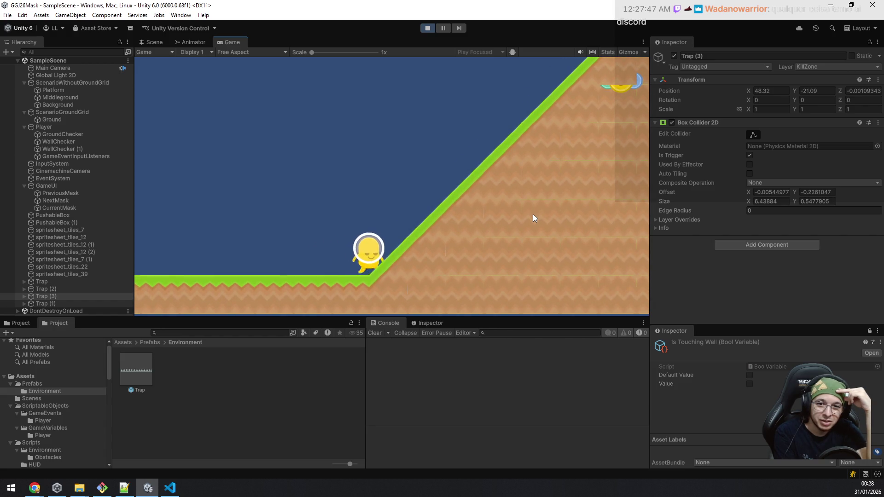
{"action": "key", "text": "e"}
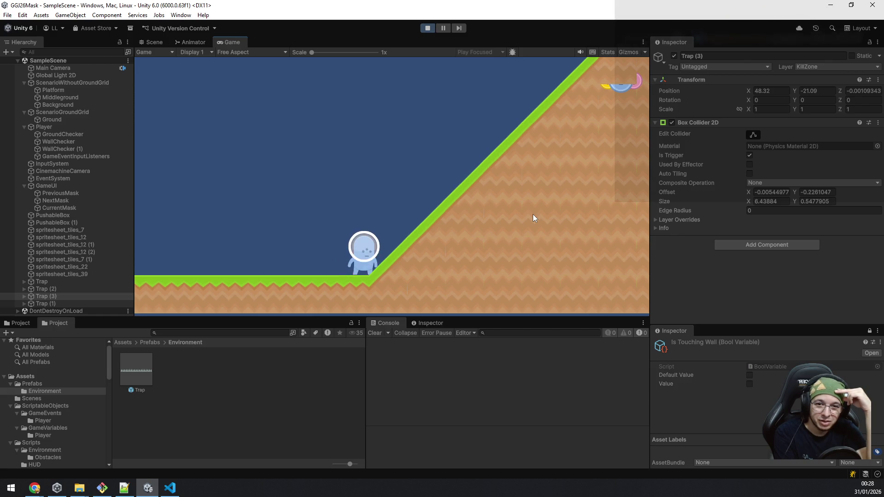
{"action": "key", "text": "Right"}
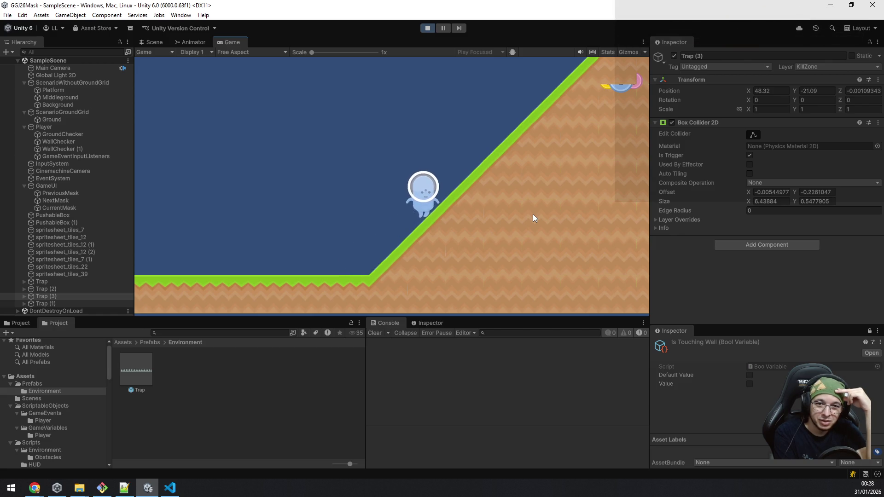
{"action": "key", "text": "Right"}
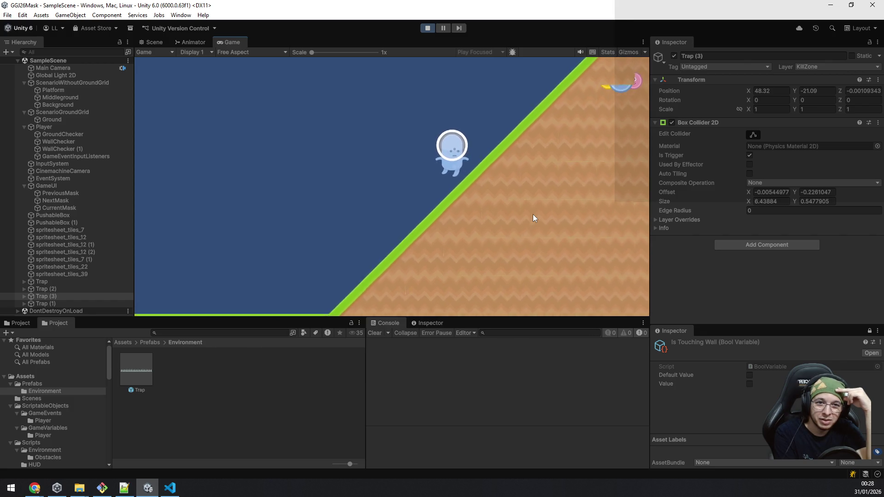
{"action": "key", "text": "Left"}
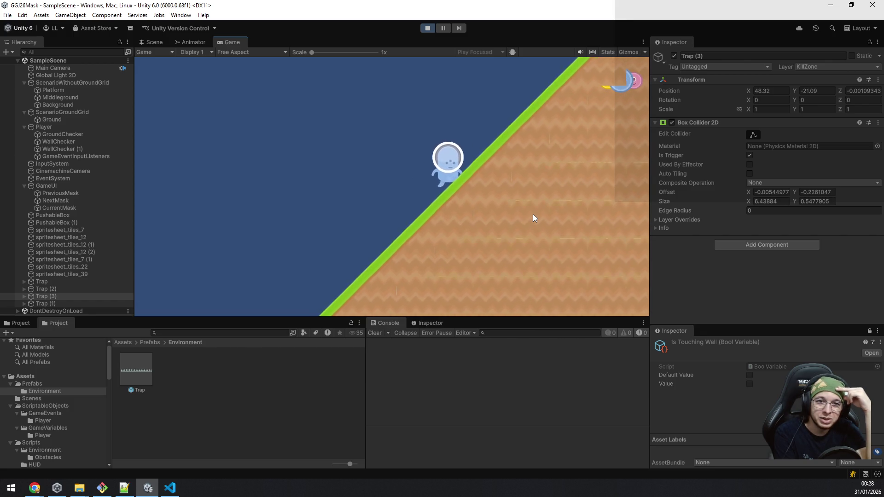
{"action": "key", "text": "Left"}
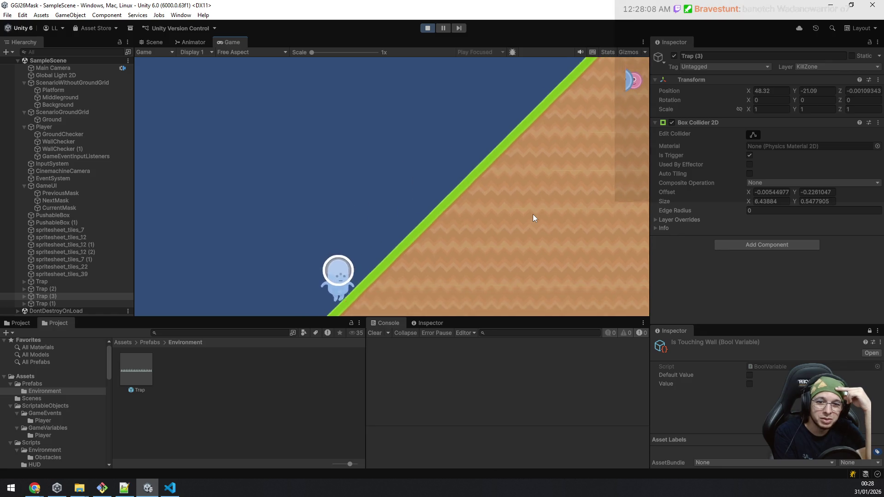
{"action": "key", "text": "Left"}
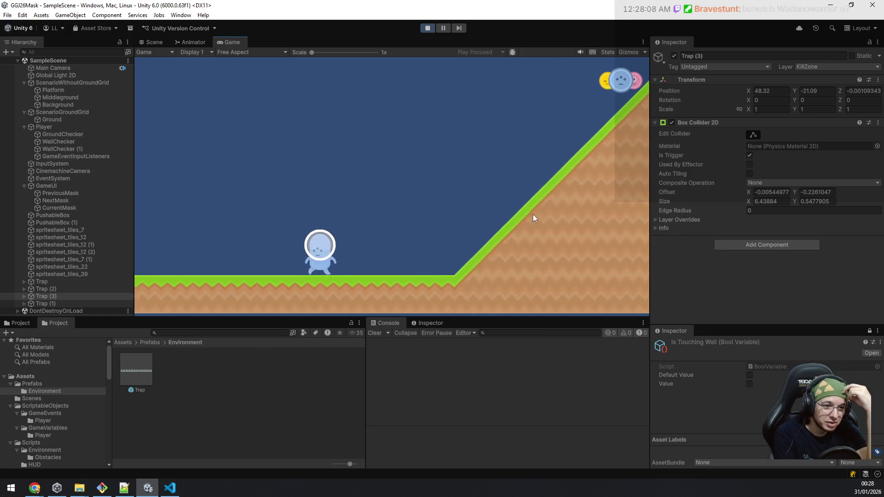
Compare jumps with the yellow and green masks, then cycle back to the blue mask.
{"action": "key", "text": "q"}
{"action": "key", "text": "space"}
{"action": "key", "text": "q"}
{"action": "key", "text": "Left"}
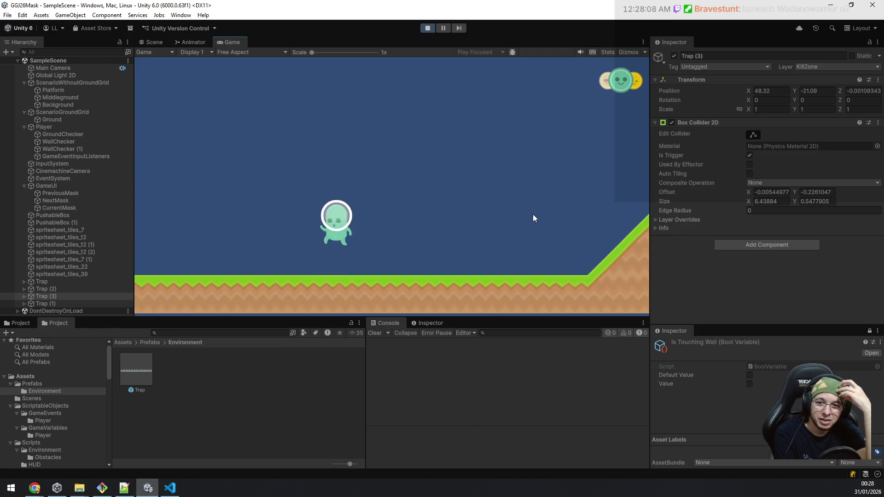
{"action": "key", "text": "space"}
{"action": "key", "text": "e"}
{"action": "key", "text": "Right"}
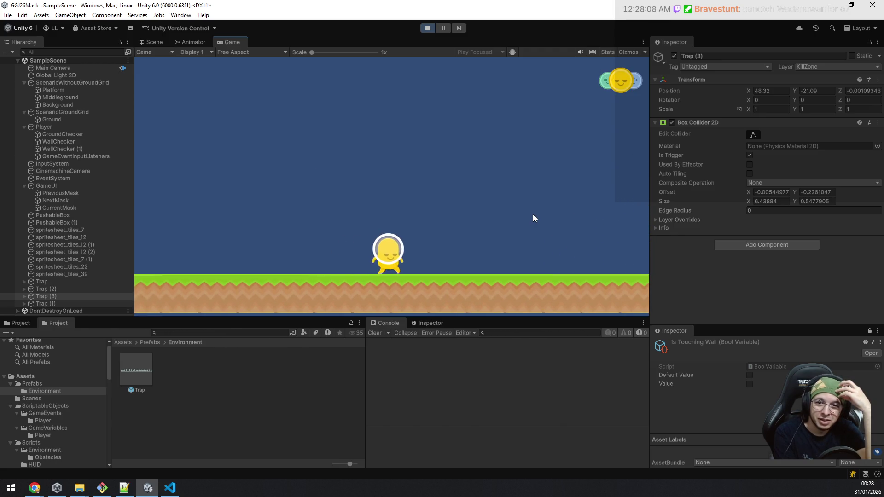
{"action": "key", "text": "Right"}
{"action": "key", "text": "e"}
{"action": "key", "text": "q"}
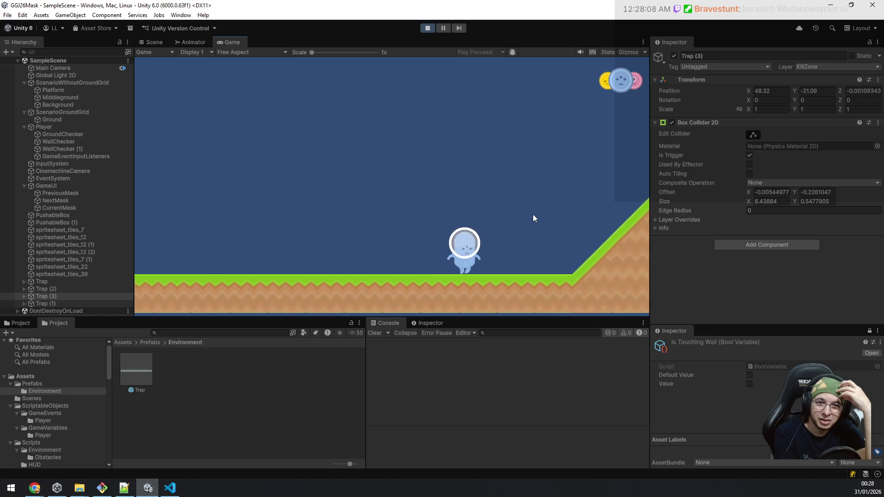
Jump up the slope to the top wall, leap off, and walk back along the ground.
{"action": "key", "text": "Right"}
{"action": "key", "text": "space"}
{"action": "key", "text": "Right"}
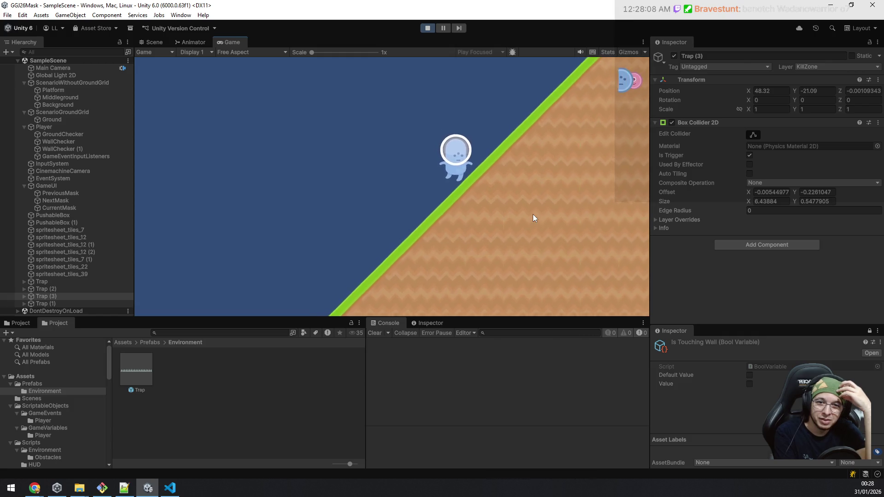
{"action": "key", "text": "space"}
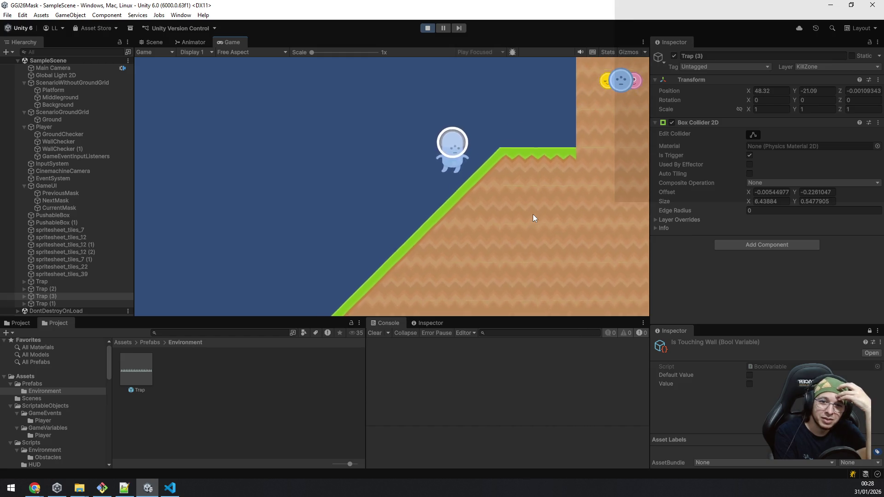
{"action": "key", "text": "Right"}
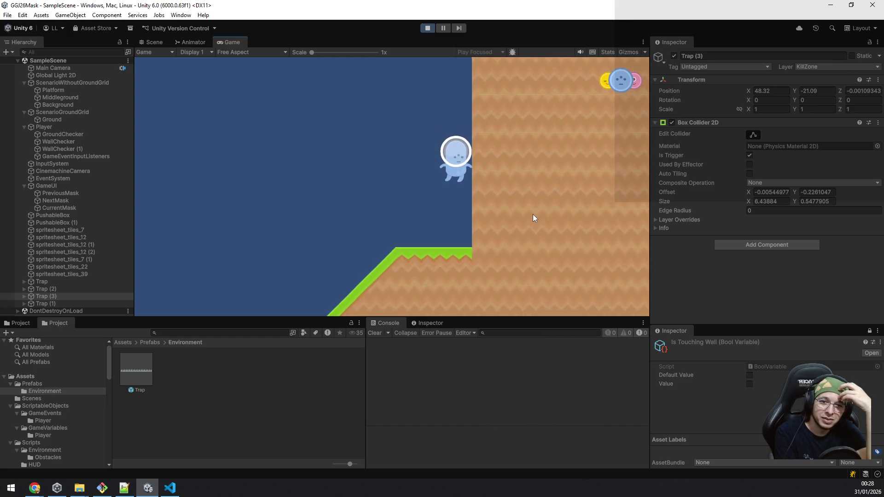
{"action": "key", "text": "space"}
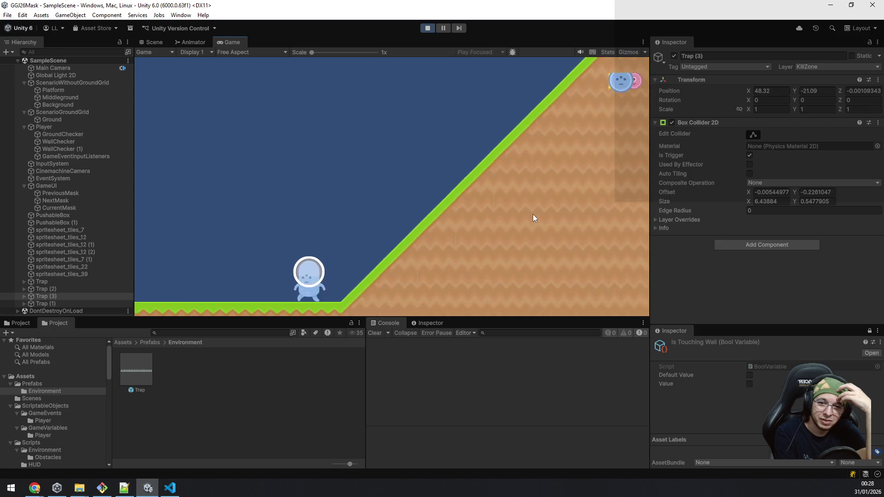
{"action": "key", "text": "a"}
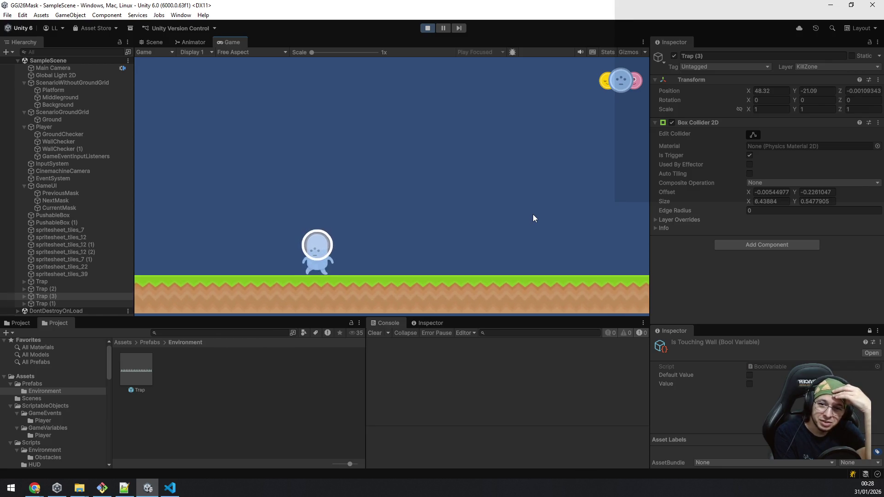
{"action": "key", "text": "d"}
Switch to the yellow then pink mask, step left and right, and test the pink jump.
{"action": "key", "text": "q"}
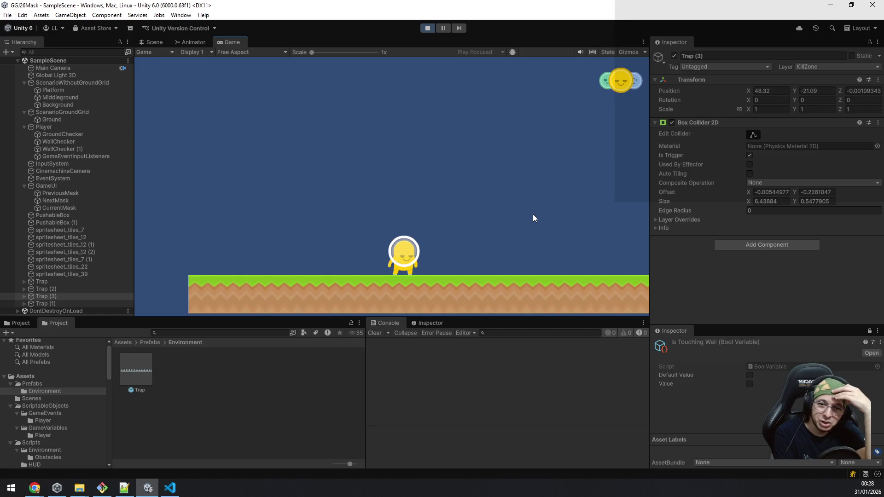
{"action": "key", "text": "q"}
{"action": "key", "text": "a"}
{"action": "key", "text": "d"}
{"action": "key", "text": "a"}
{"action": "key", "text": "d"}
Run the pink character left and right, jumping repeatedly across the grass.
{"action": "key", "text": "d"}
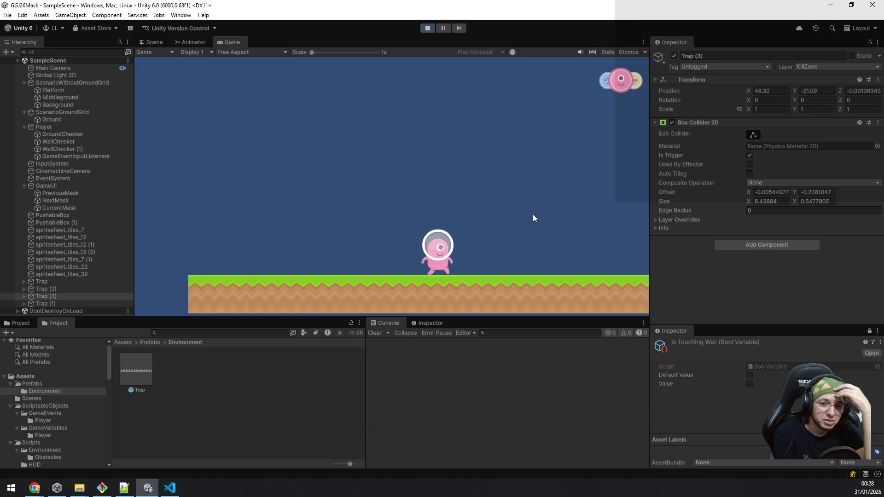
{"action": "key", "text": "a"}
{"action": "key", "text": "space"}
{"action": "key", "text": "d"}
{"action": "key", "text": "space"}
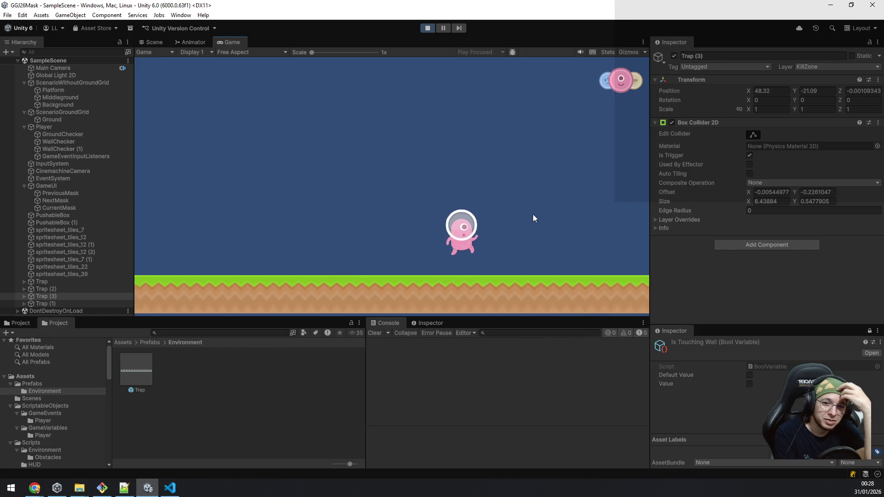
{"action": "key", "text": "a"}
{"action": "key", "text": "space"}
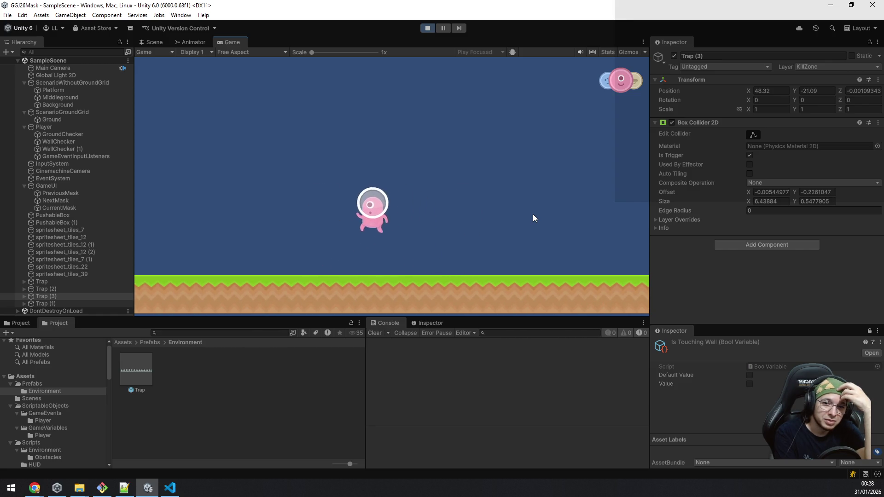
{"action": "key", "text": "d"}
{"action": "key", "text": "space"}
{"action": "key", "text": "a"}
{"action": "key", "text": "space"}
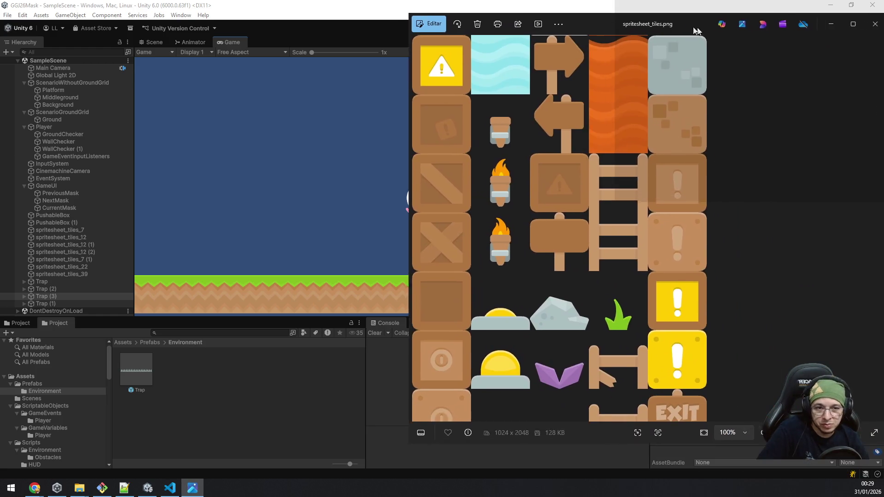
{"action": "scroll", "coordinate": [730, 345], "scroll_direction": "down", "scroll_amount": 2}
{"action": "mouse_move", "coordinate": [657, 364]}
{"action": "left_mouse_down"}
{"action": "mouse_move", "coordinate": [747, 188]}
{"action": "mouse_move", "coordinate": [752, 132]}
{"action": "left_mouse_up"}
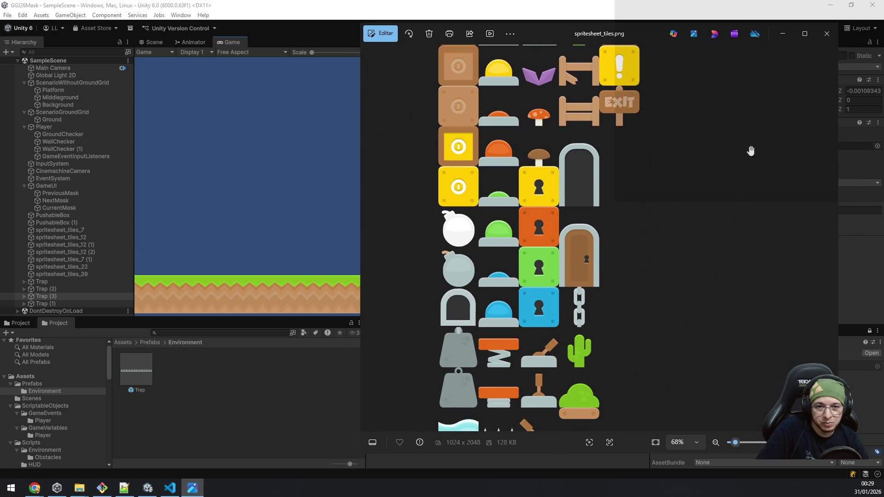
{"action": "left_click_drag", "start_coordinate": [706, 335], "coordinate": [701, 261]}
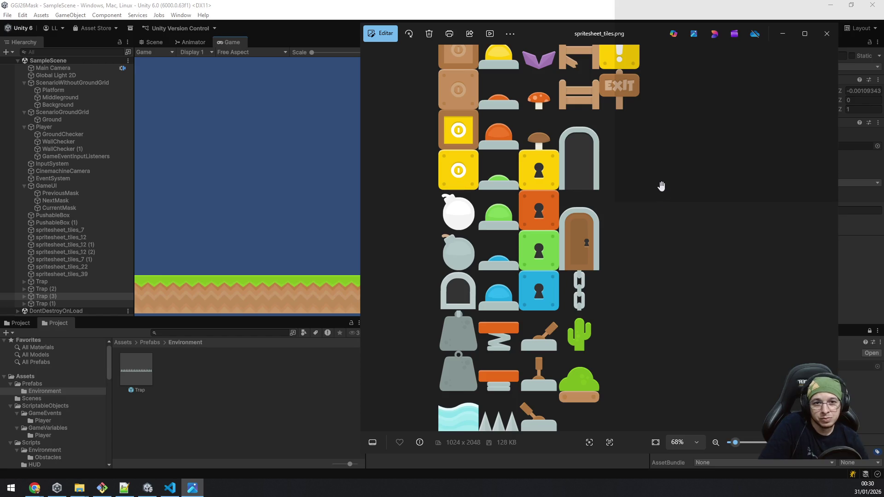
{"action": "scroll", "coordinate": [661, 186], "scroll_direction": "up", "scroll_amount": 1}
{"action": "scroll", "coordinate": [658, 208], "scroll_direction": "up", "scroll_amount": 5}
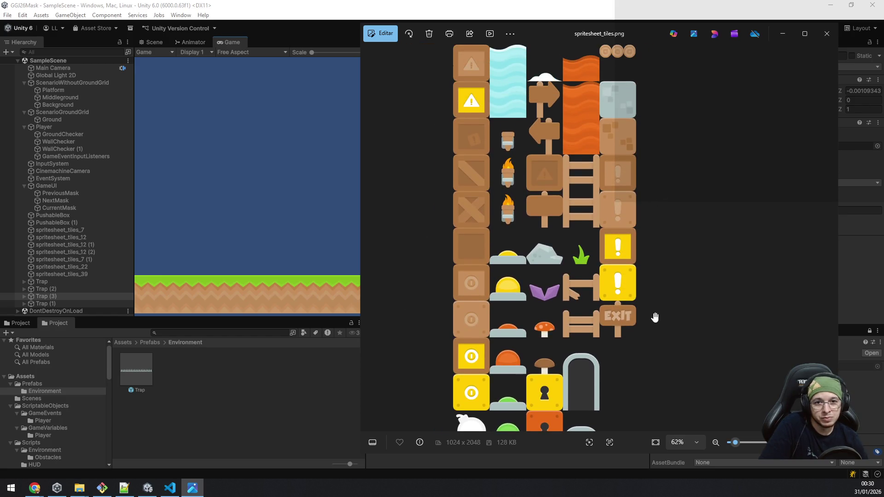
Scroll through the middle of spritesheet_tiles.png to study the keyhole blocks, bombs and doors.
{"action": "scroll", "coordinate": [647, 325], "scroll_direction": "down", "scroll_amount": 5}
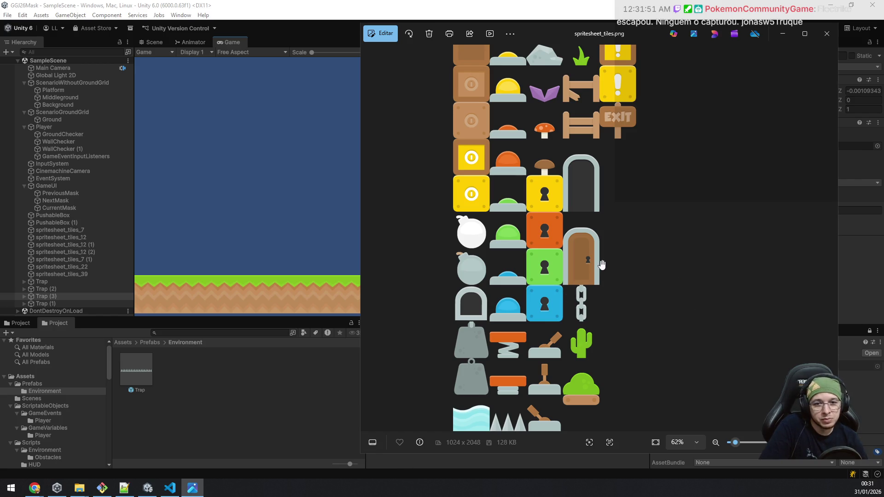
{"action": "scroll", "coordinate": [602, 265], "scroll_direction": "up", "scroll_amount": 4}
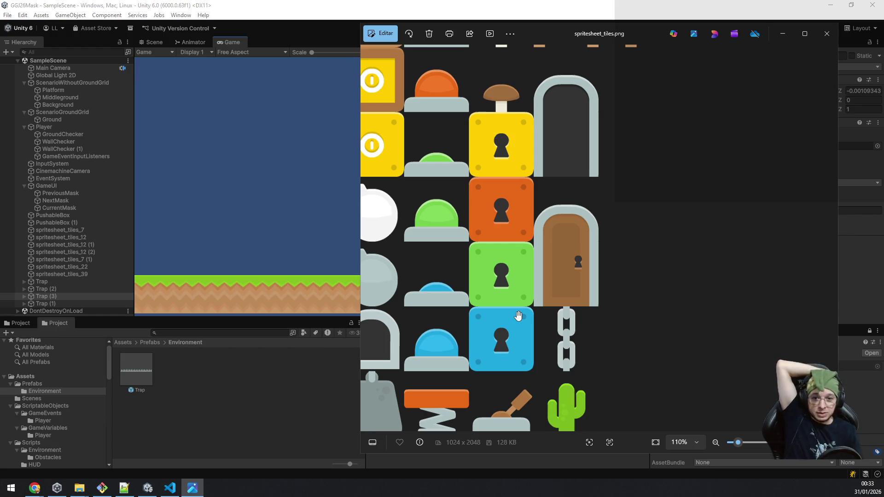
{"action": "scroll", "coordinate": [518, 313], "scroll_direction": "down", "scroll_amount": 2}
Scroll further down the tile sheet, then return to the running Unity game.
{"action": "scroll", "coordinate": [553, 365], "scroll_direction": "down", "scroll_amount": 1}
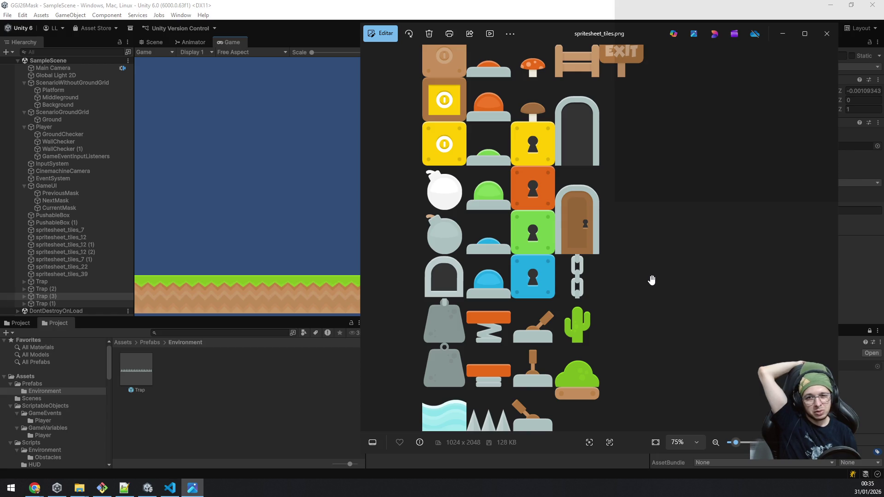
{"action": "left_click", "coordinate": [271, 183]}
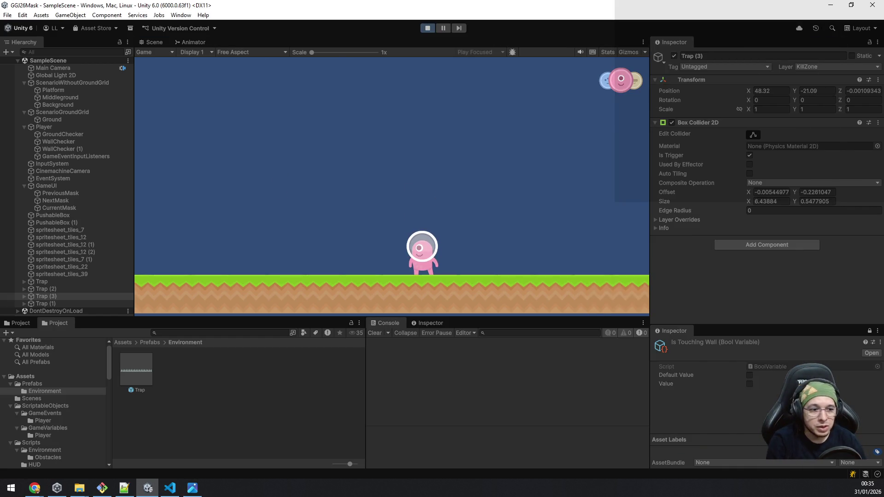
Switch to the Scene view and frame the player standing on the ground.
{"action": "key", "text": "ctrl+1"}
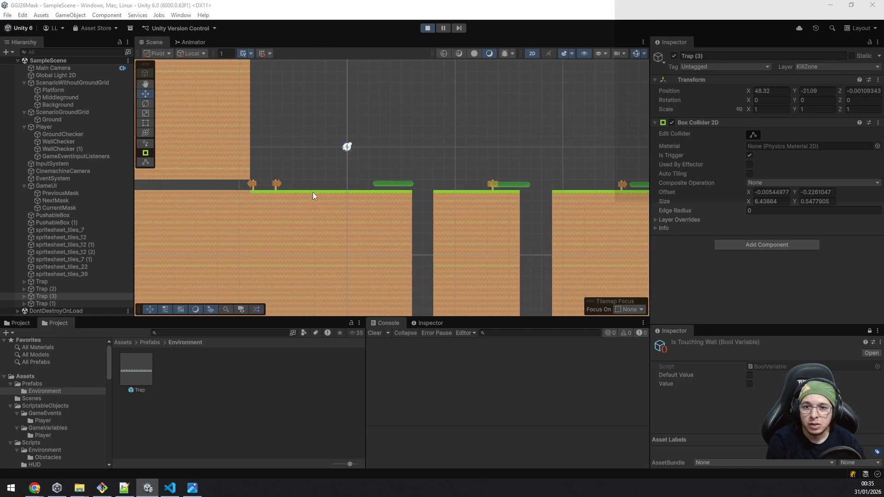
{"action": "scroll", "coordinate": [546, 150], "scroll_direction": "down", "scroll_amount": 5}
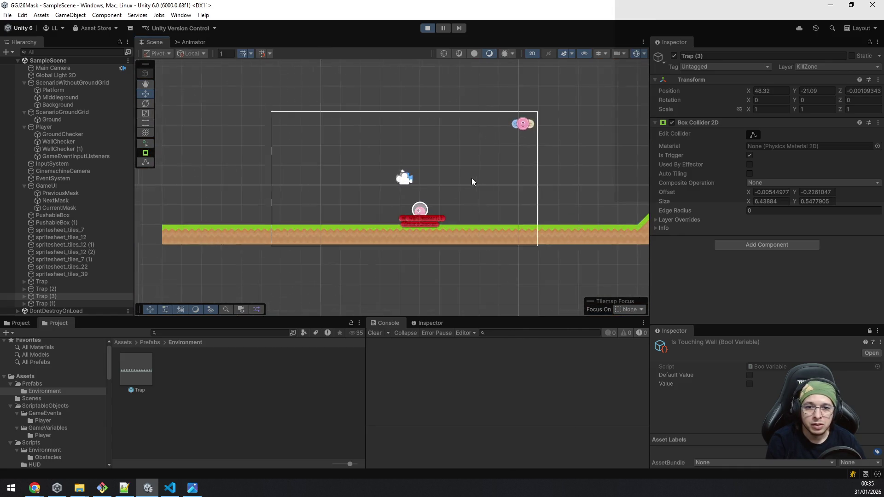
{"action": "scroll", "coordinate": [455, 188], "scroll_direction": "up", "scroll_amount": 8}
{"action": "scroll", "coordinate": [440, 173], "scroll_direction": "down", "scroll_amount": 4}
{"action": "left_click_drag", "start_coordinate": [465, 128], "coordinate": [470, 191]}
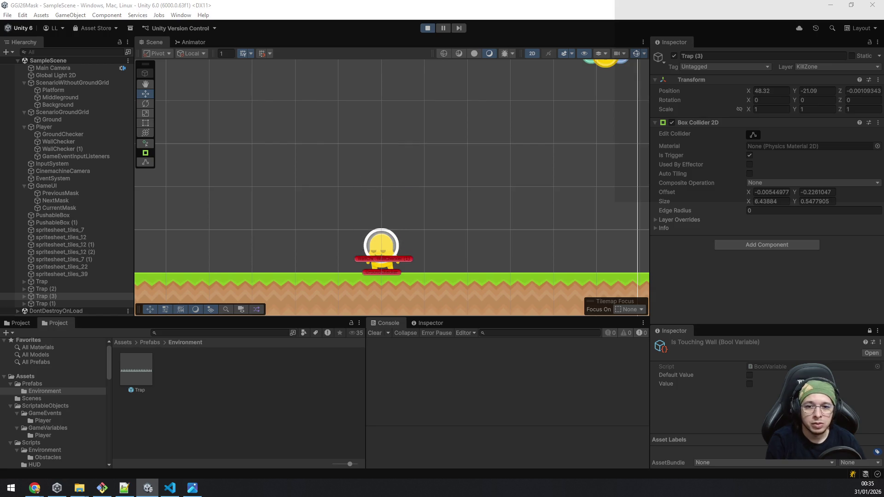
Test jumps with the green then blue mask, and open the Blue Character Mask Settings asset.
{"action": "key", "text": "space"}
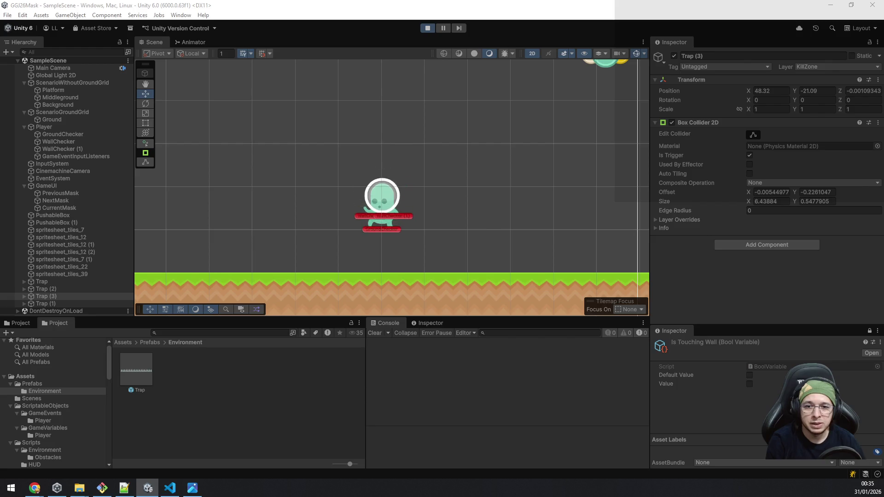
{"action": "key", "text": "space"}
{"action": "key", "text": "space"}
{"action": "key", "text": "space"}
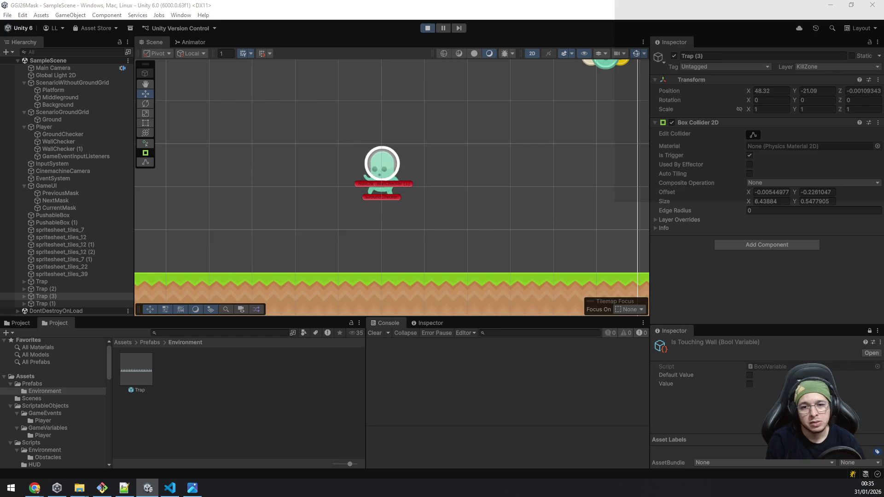
{"action": "key", "text": "e"}
{"action": "key", "text": "space"}
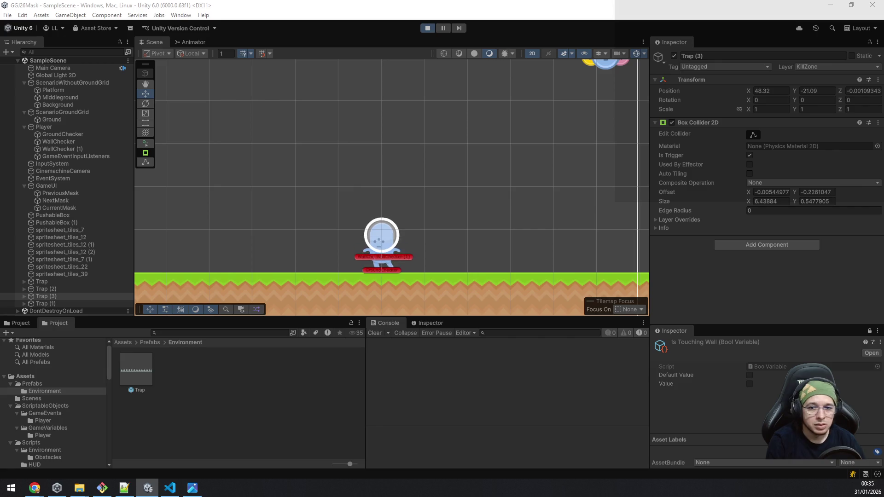
{"action": "key", "text": "space"}
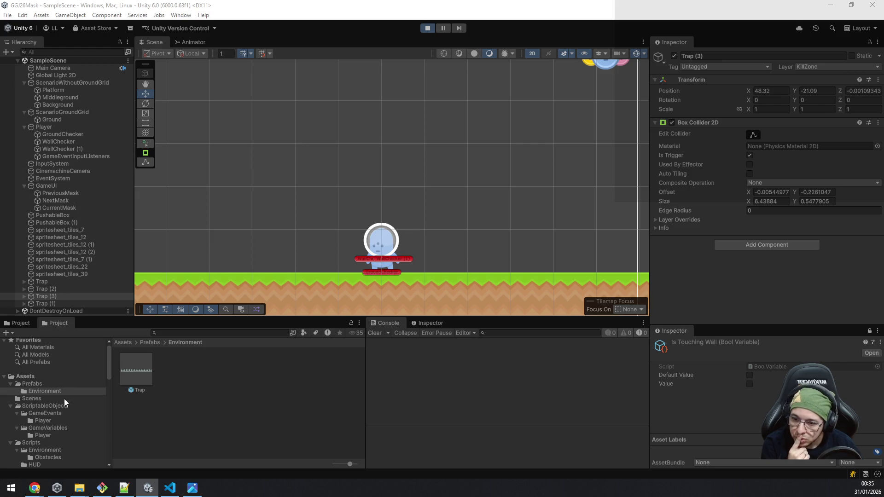
{"action": "left_click", "coordinate": [53, 426]}
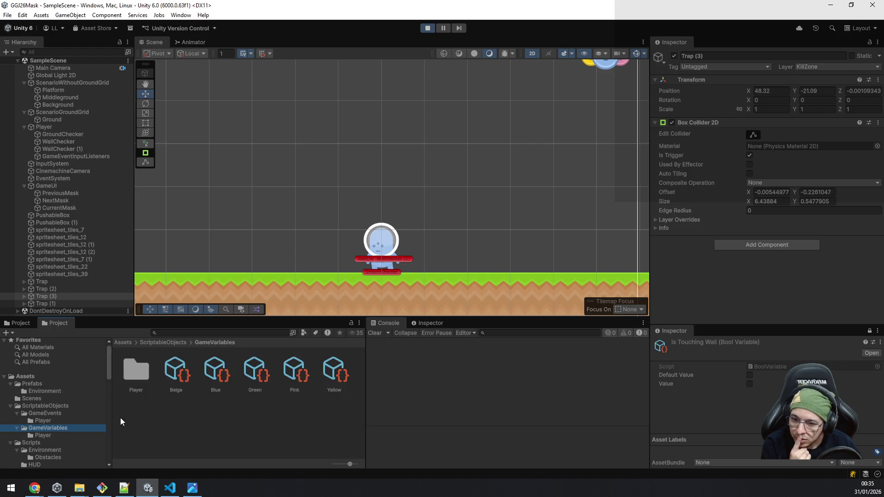
{"action": "left_click", "coordinate": [213, 375]}
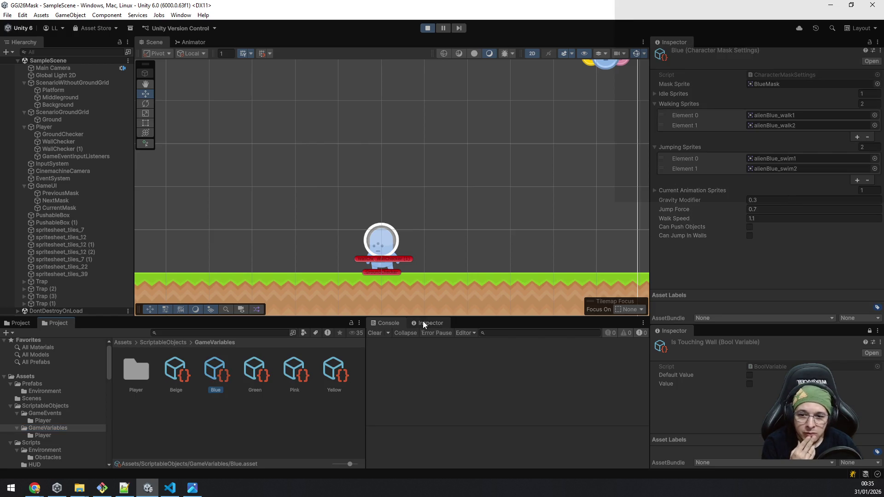
Set the Blue mask's Jump Force to 0.6 and walk the player left and right.
{"action": "left_click", "coordinate": [771, 208]}
{"action": "type", "text": "0.6"}
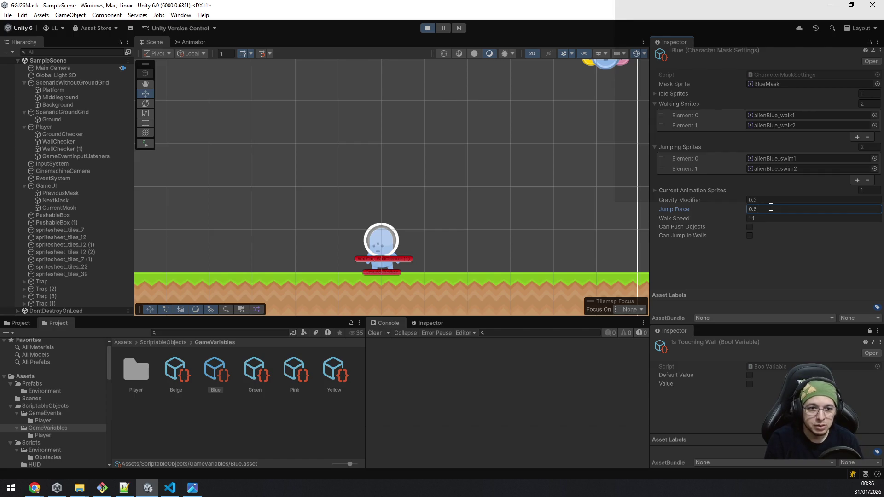
{"action": "key", "text": "Return"}
{"action": "key", "text": "space"}
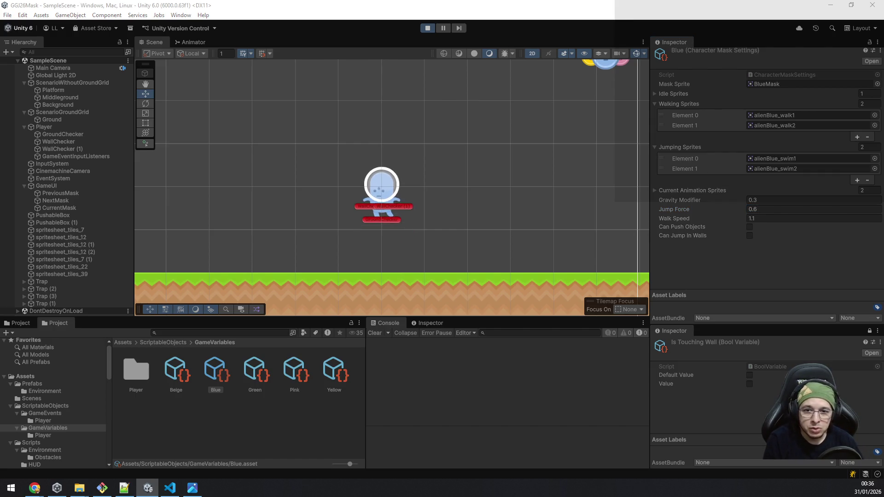
{"action": "key", "text": "a"}
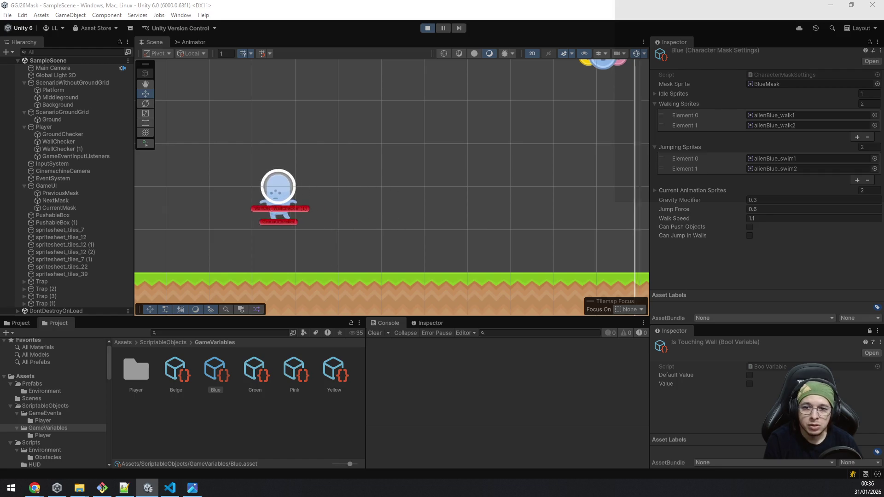
{"action": "key", "text": "d"}
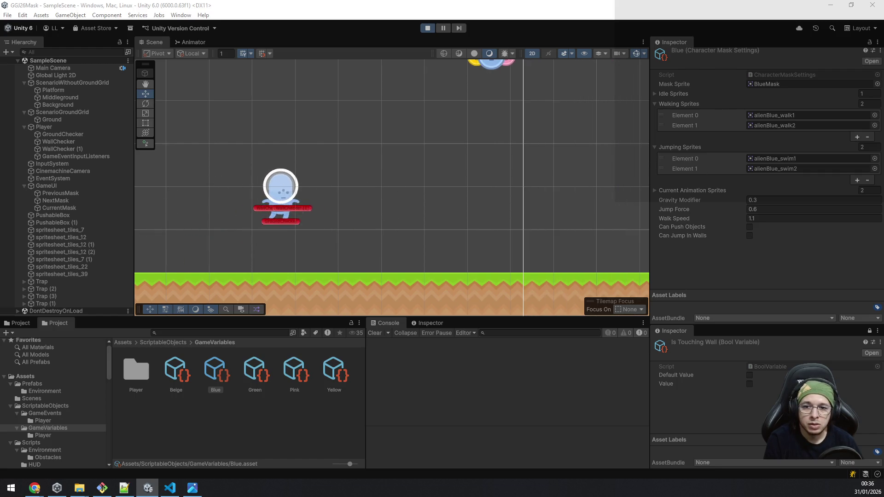
{"action": "key", "text": "d"}
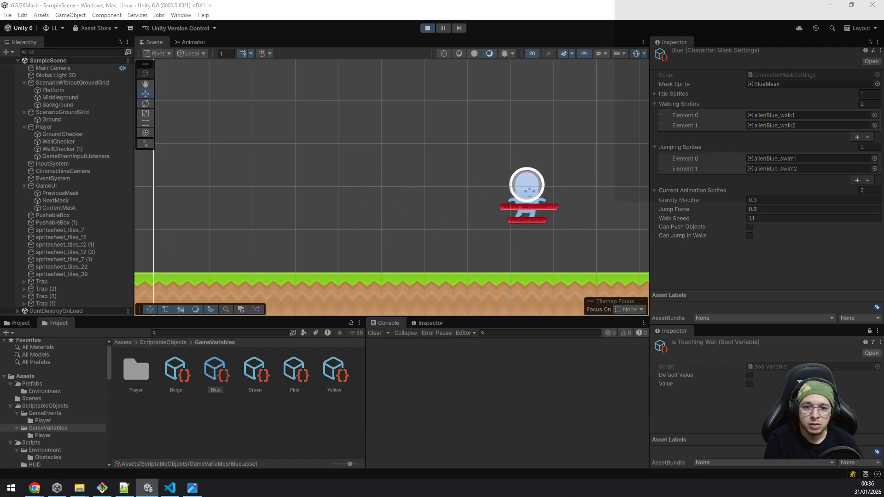
{"action": "key", "text": "d"}
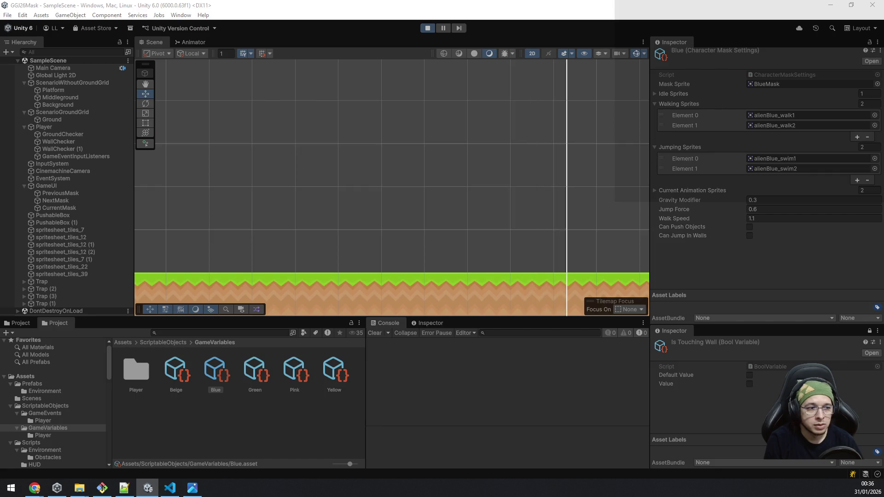
{"action": "key", "text": "a"}
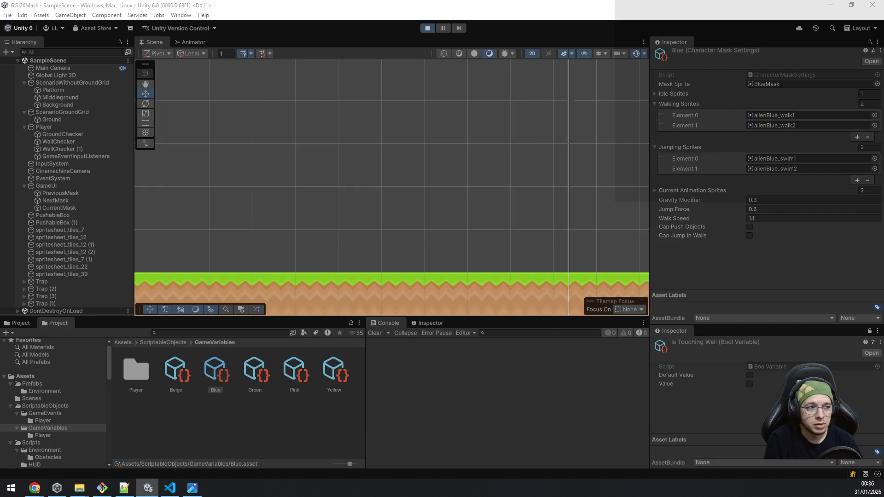
Test-jump at 0.6 in both directions, then switch the player to the green mask.
{"action": "key", "text": "space"}
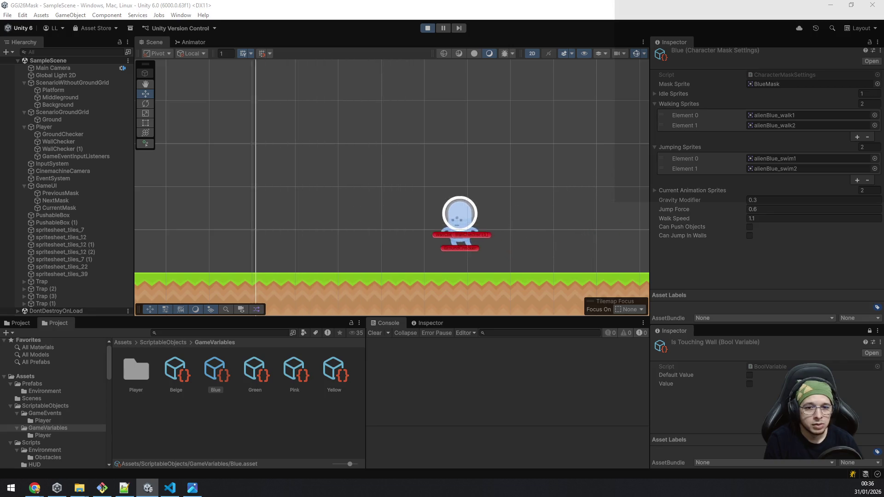
{"action": "key", "text": "d"}
{"action": "key", "text": "space"}
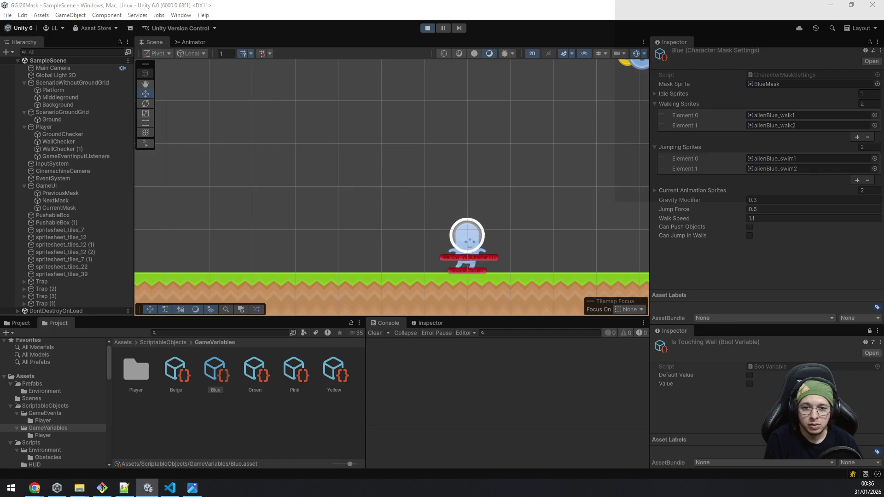
{"action": "key", "text": "a"}
{"action": "key", "text": "space"}
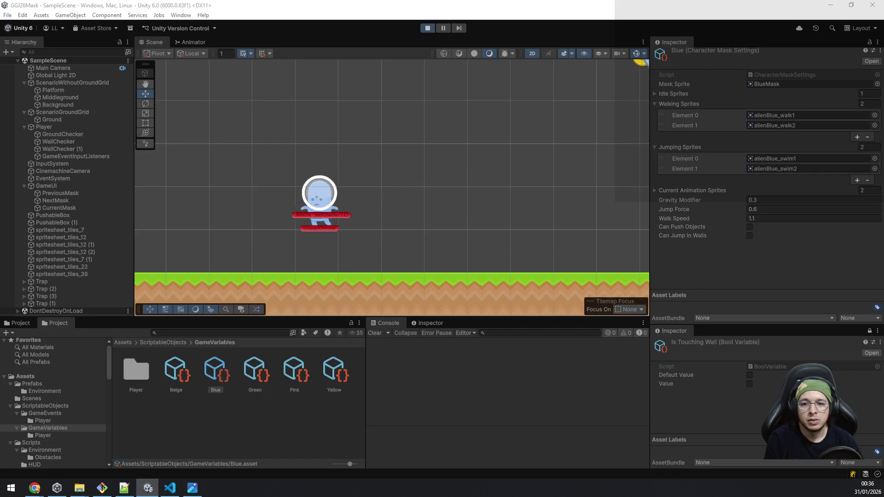
{"action": "key", "text": "d"}
{"action": "key", "text": "space"}
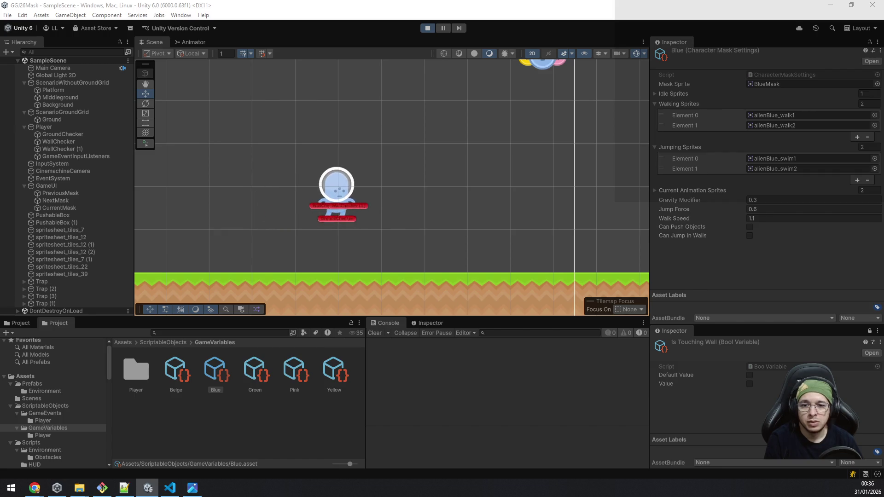
{"action": "key", "text": "space"}
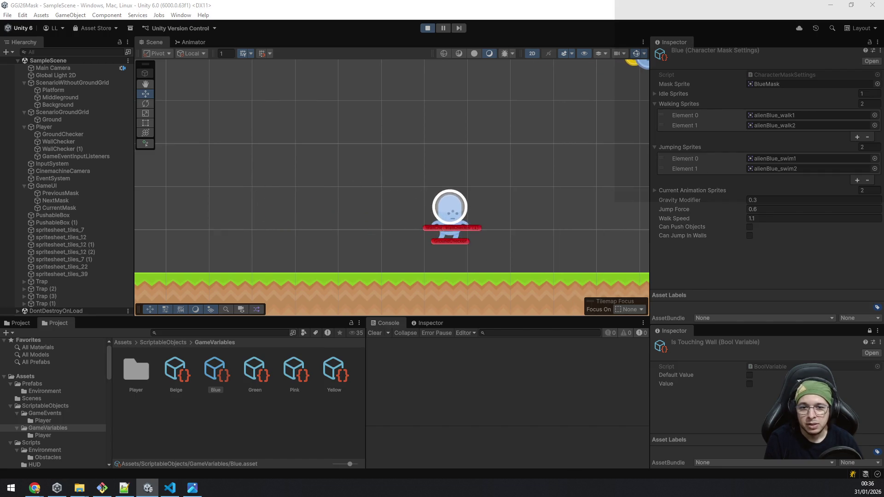
{"action": "key", "text": "space"}
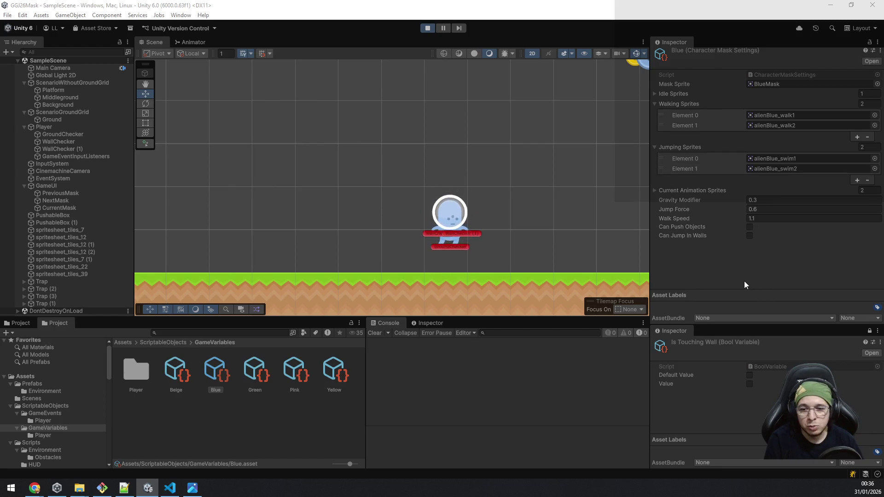
{"action": "key", "text": "e"}
{"action": "key", "text": "e"}
{"action": "key", "text": "space"}
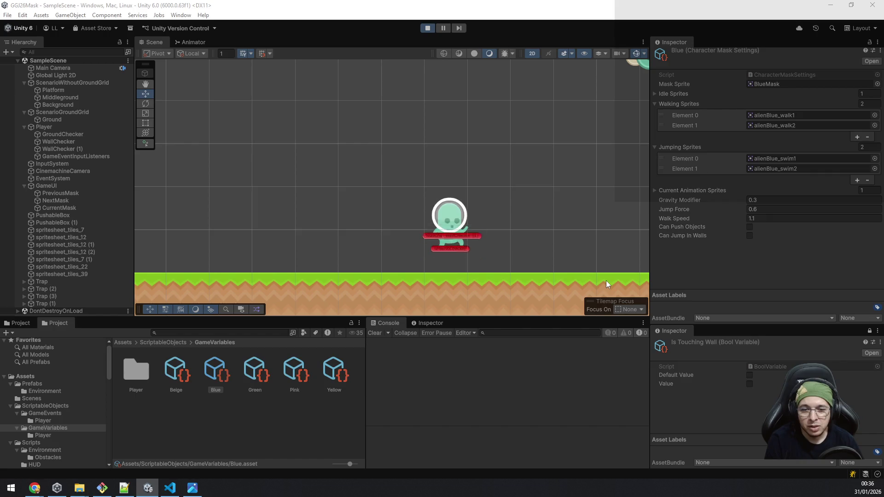
{"action": "key", "text": "space"}
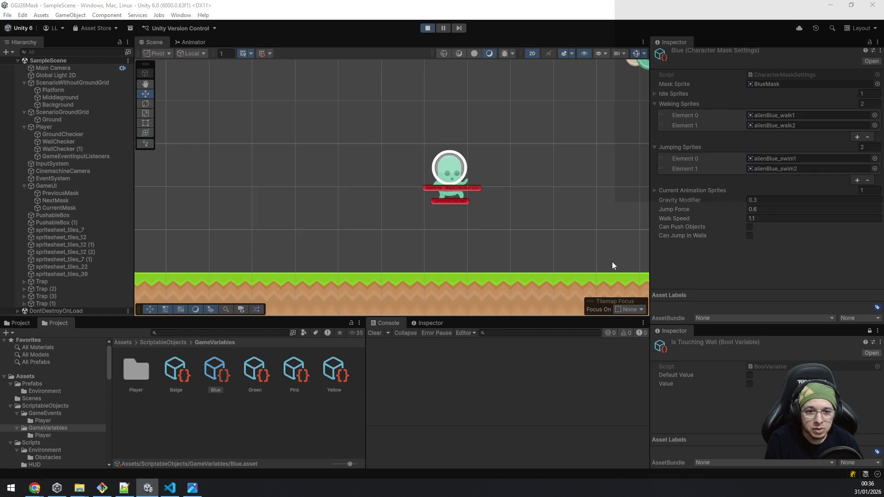
Try Blue Jump Force values 0.65 and then 0.7, test-jumping each.
{"action": "left_click", "coordinate": [764, 208]}
{"action": "type", "text": "5"}
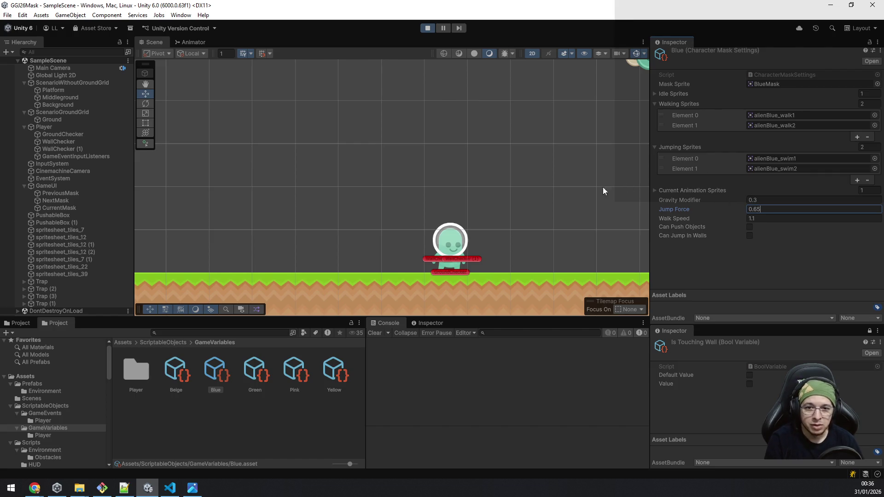
{"action": "key", "text": "space"}
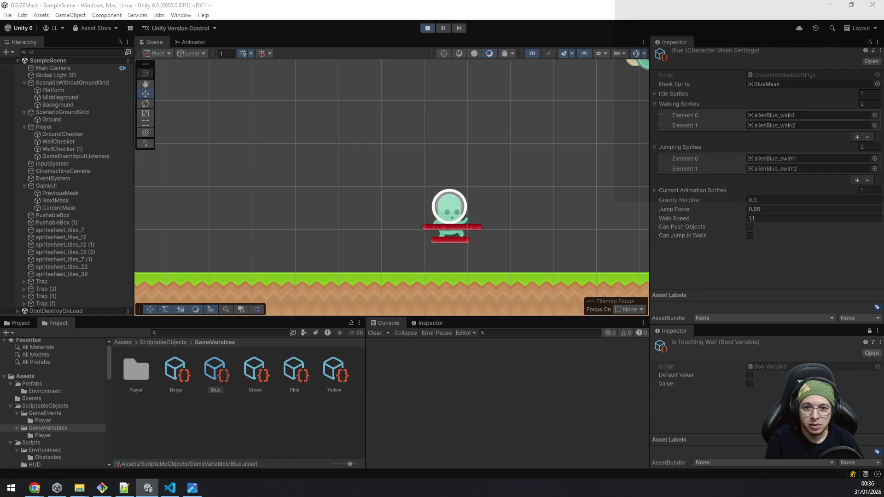
{"action": "left_click", "coordinate": [758, 208]}
{"action": "left_click_drag", "start_coordinate": [753, 207], "coordinate": [772, 209]}
{"action": "type", "text": "0.7"}
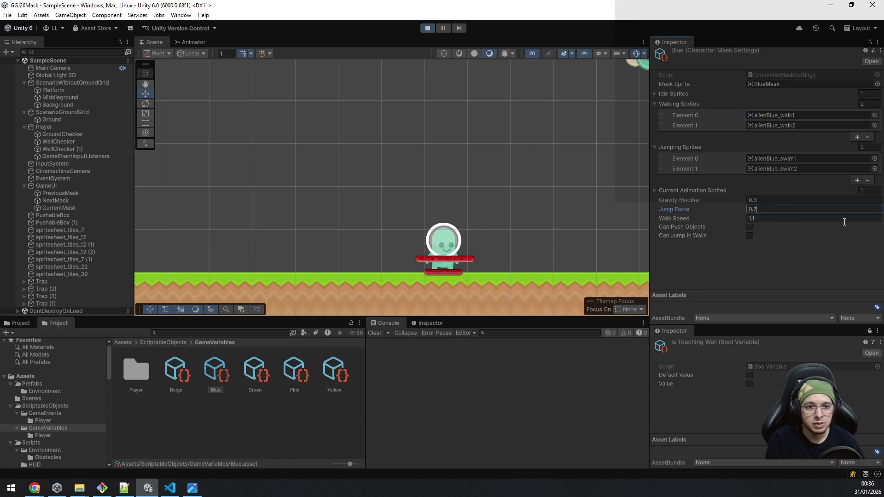
{"action": "key", "text": "Return"}
{"action": "key", "text": "space"}
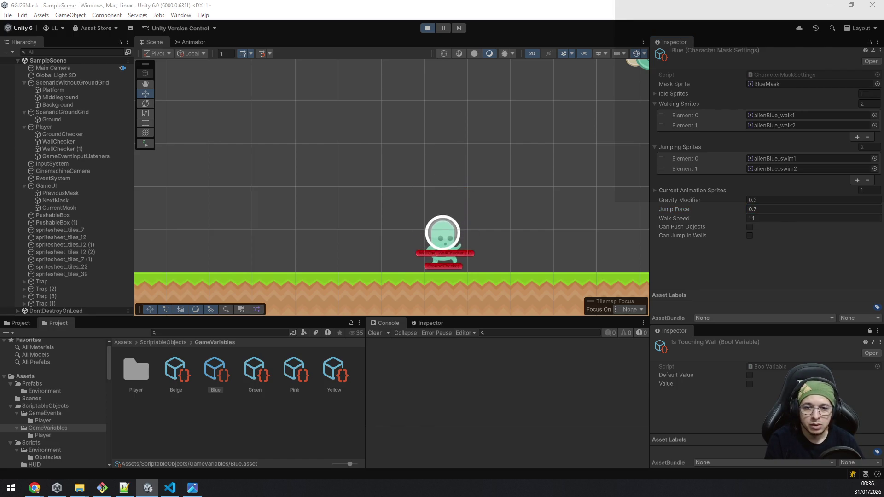
{"action": "key", "text": "space"}
{"action": "key", "text": "space"}
{"action": "key", "text": "a"}
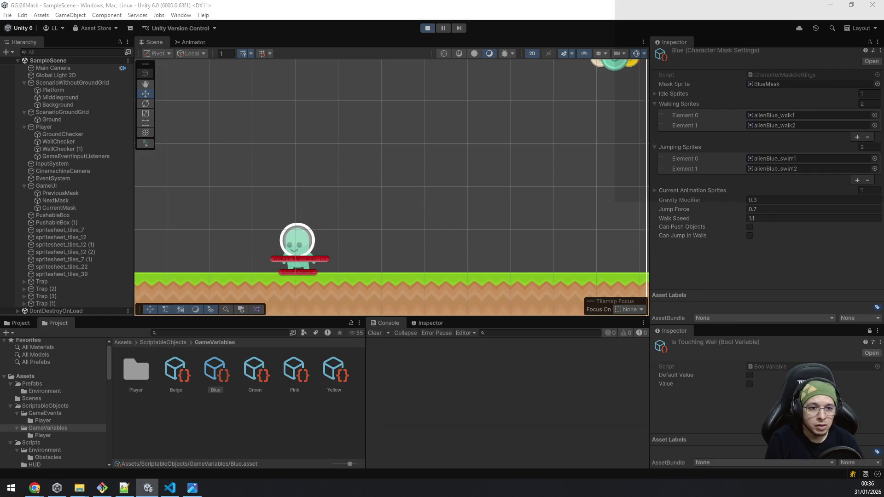
Raise Blue's Jump Force to 0.8 and test jumps while moving.
{"action": "left_click", "coordinate": [773, 210]}
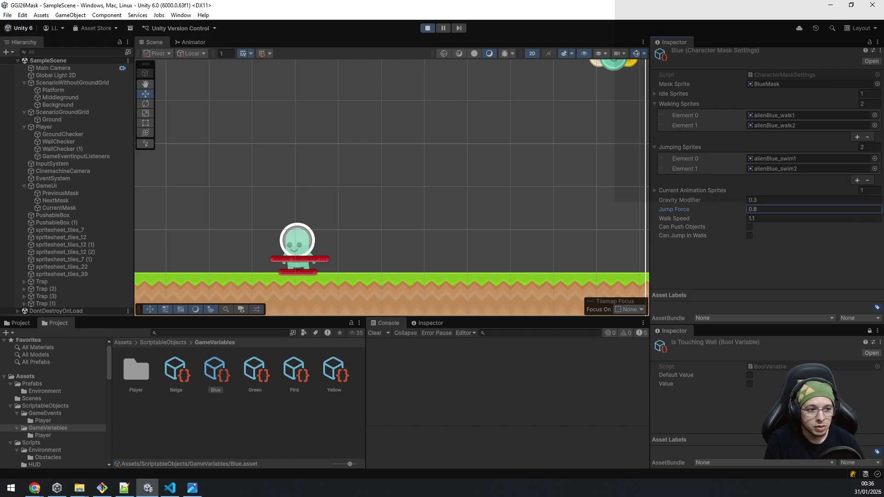
{"action": "key", "text": "Return"}
{"action": "key", "text": "a"}
{"action": "key", "text": "space"}
{"action": "key", "text": "d"}
{"action": "key", "text": "a"}
{"action": "key", "text": "space"}
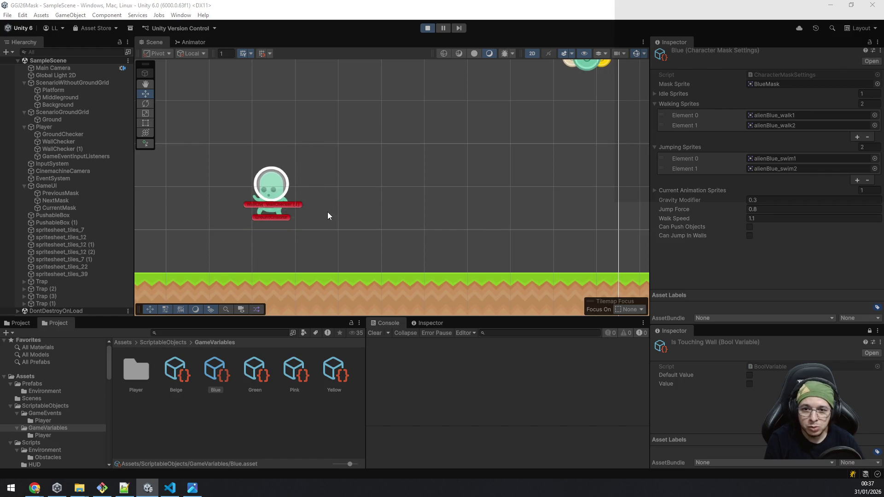
Return Blue's Jump Force to 0.65 and select the Green mask asset.
{"action": "left_click", "coordinate": [772, 209]}
{"action": "type", "text": "0.65"}
{"action": "key", "text": "Return"}
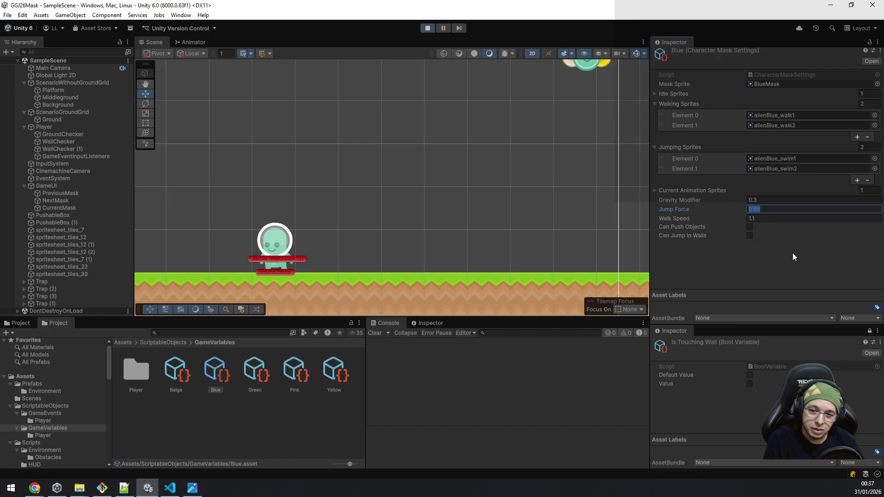
{"action": "left_click", "coordinate": [248, 374]}
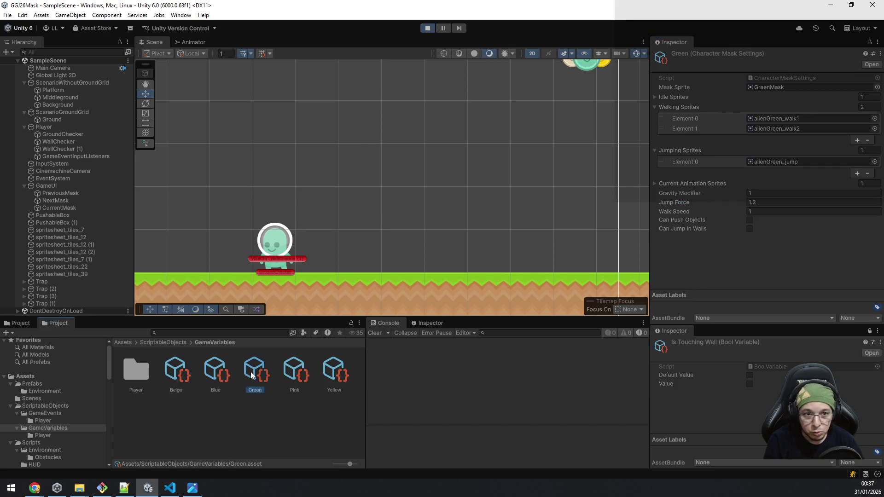
Set Green's Jump Force to 1.3, test a jump, then switch back to the Blue mask.
{"action": "left_click", "coordinate": [778, 202]}
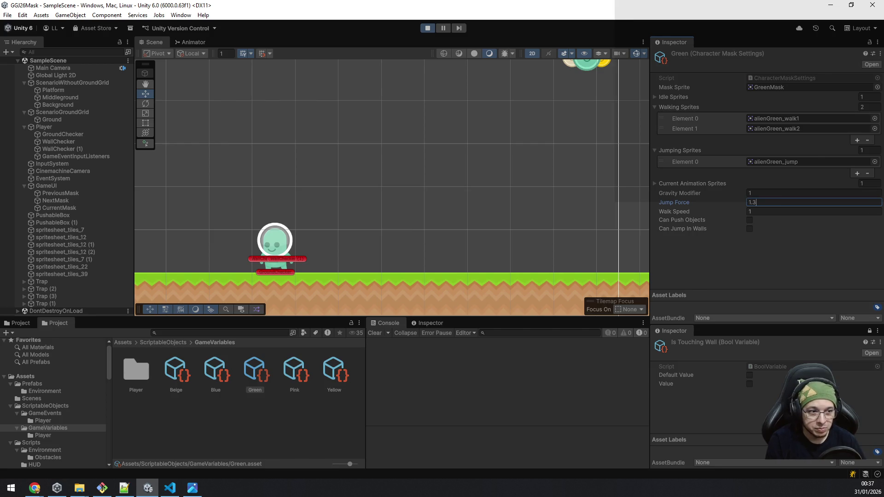
{"action": "key", "text": "Return"}
{"action": "key", "text": "space"}
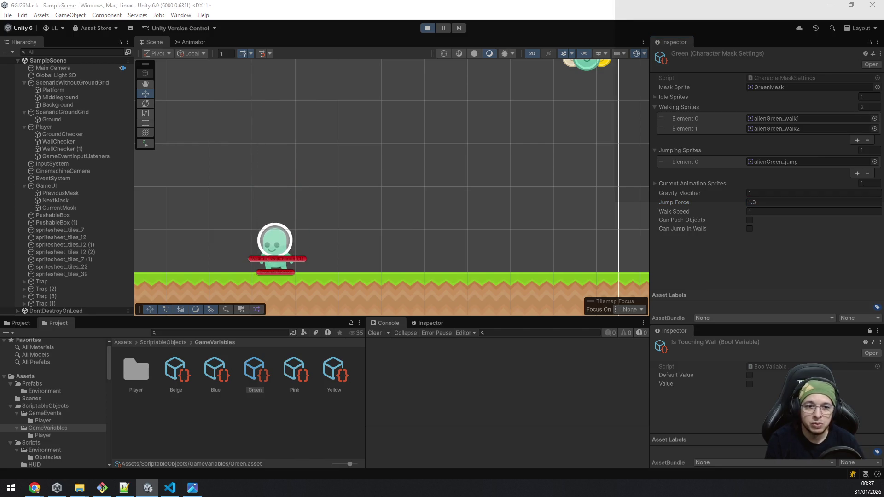
{"action": "key", "text": "e"}
{"action": "key", "text": "e"}
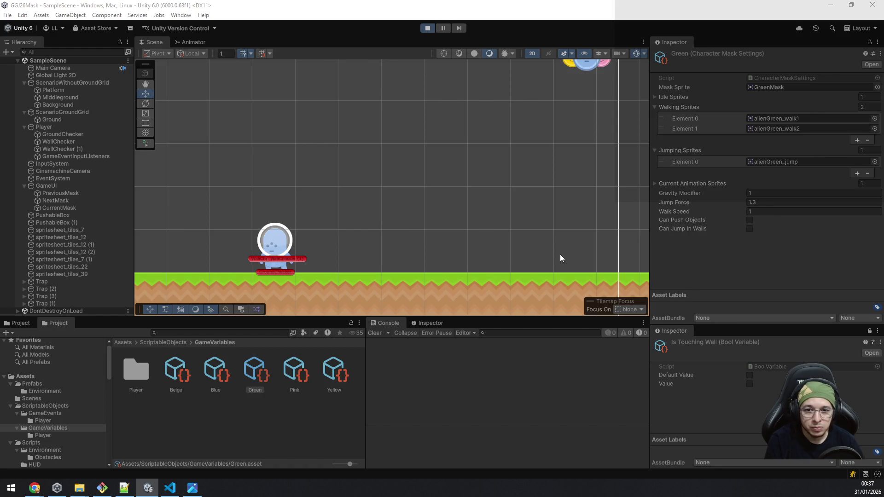
{"action": "left_click", "coordinate": [225, 372]}
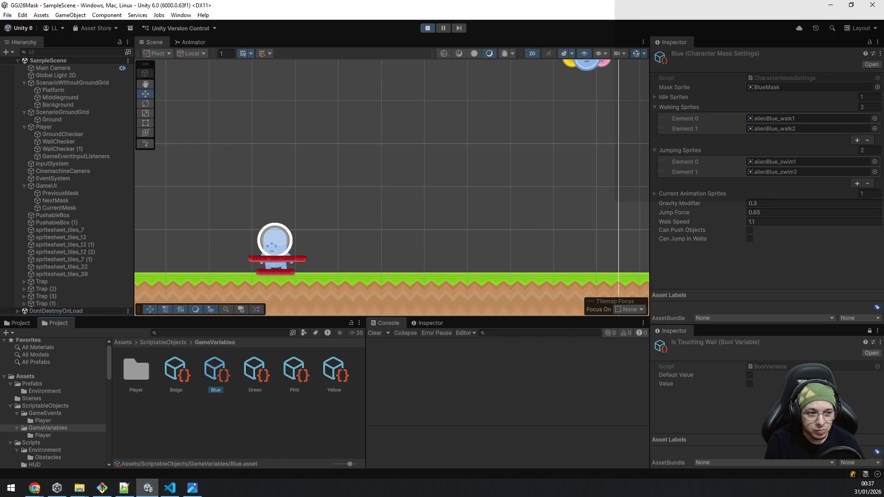
{"action": "key", "text": "space"}
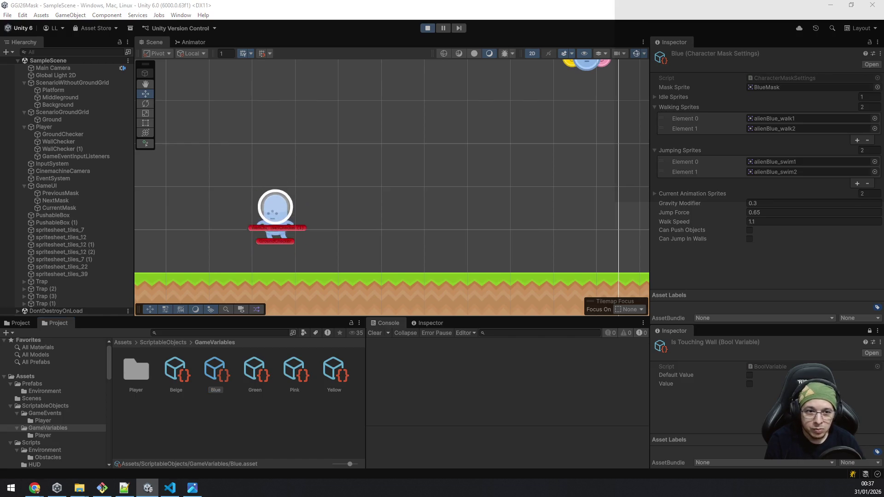
Lower Blue's Jump Force to 0.5 and test jumping and walking.
{"action": "left_click", "coordinate": [778, 213]}
{"action": "type", "text": "0.5"}
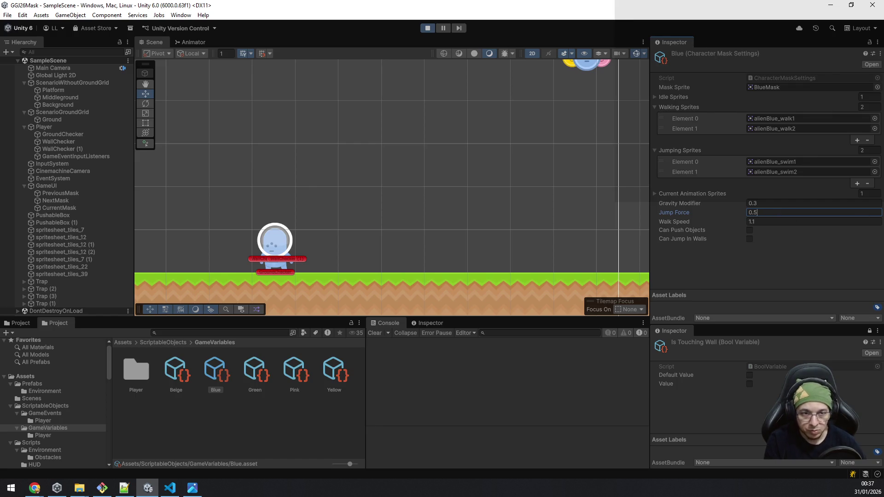
{"action": "key", "text": "Return"}
{"action": "key", "text": "space"}
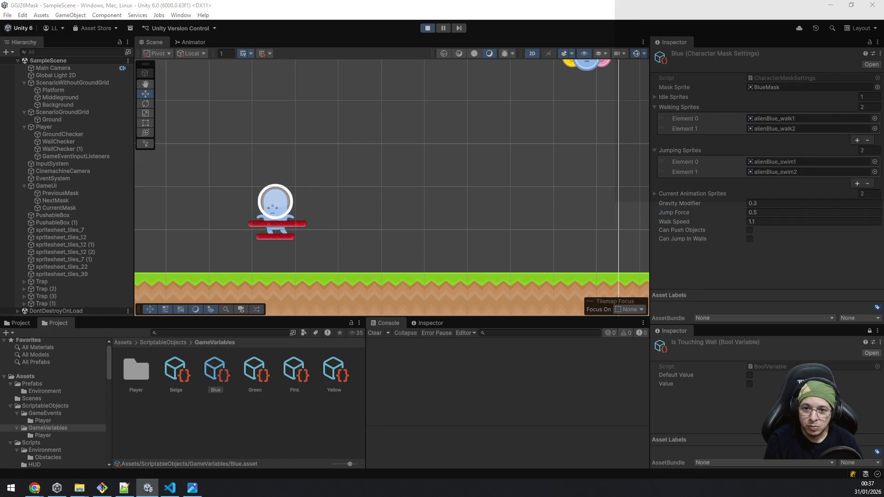
{"action": "key", "text": "Left"}
{"action": "key", "text": "Right"}
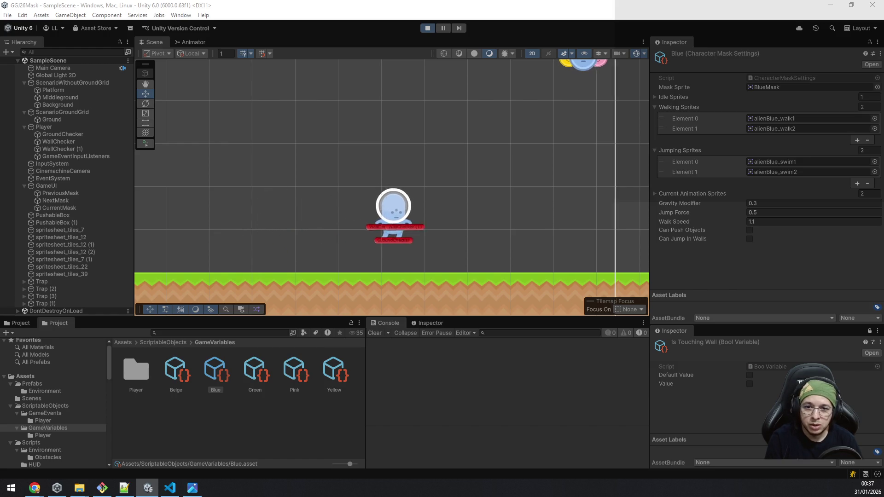
{"action": "key", "text": "Left"}
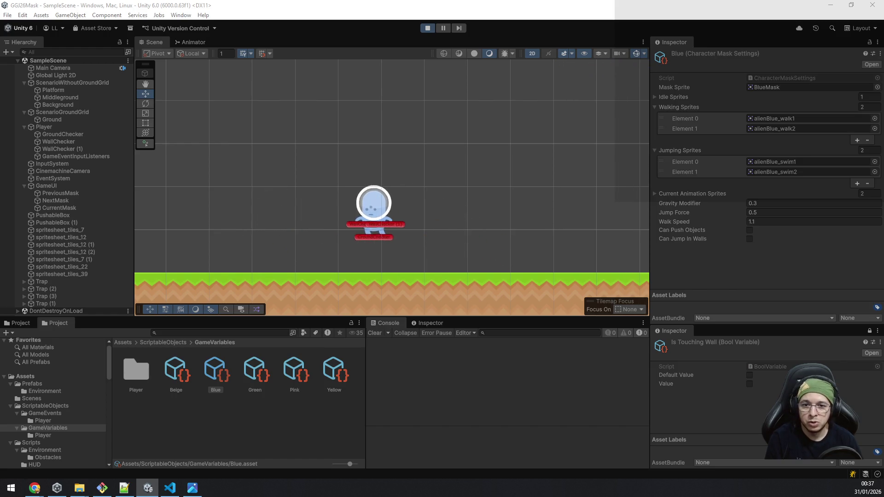
Set Blue's Jump Force to 0.55 and test jumps walking left and right.
{"action": "left_click", "coordinate": [767, 214]}
{"action": "key", "text": "Return"}
{"action": "key", "text": "Left"}
{"action": "key", "text": "Right"}
{"action": "key", "text": "space"}
{"action": "key", "text": "Right"}
{"action": "key", "text": "Left"}
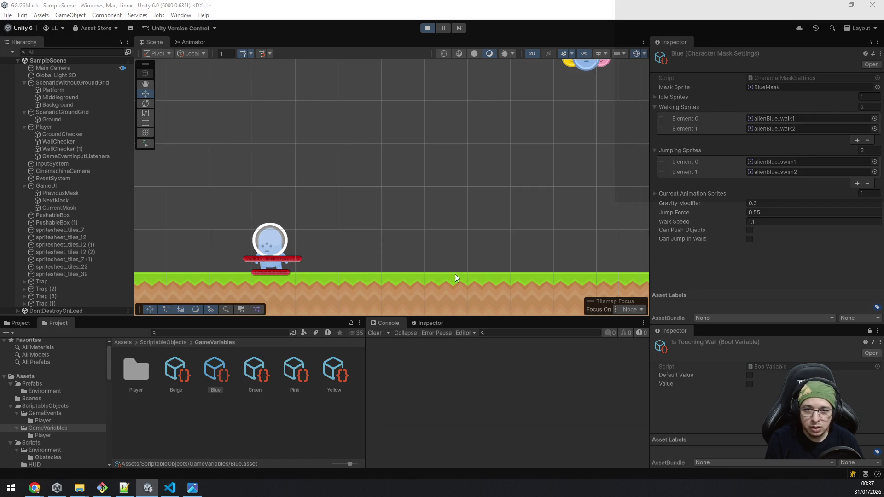
{"action": "key", "text": "Right"}
{"action": "key", "text": "space"}
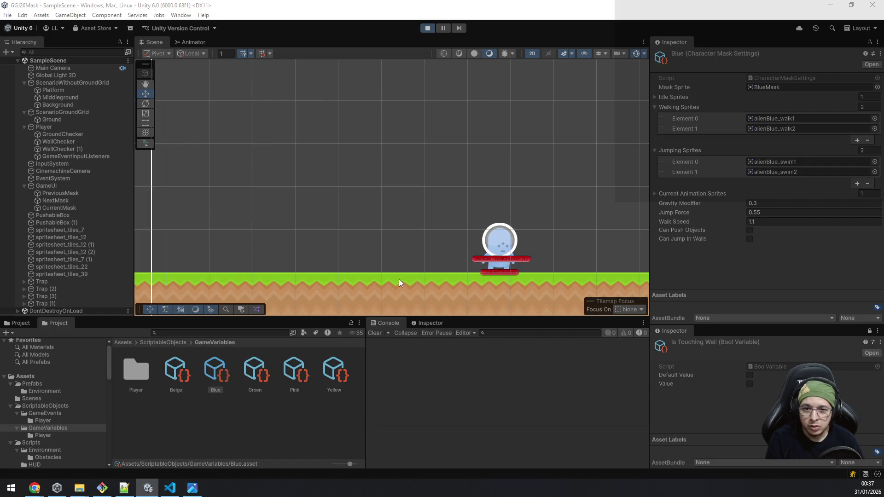
{"action": "key", "text": "Left"}
{"action": "key", "text": "space"}
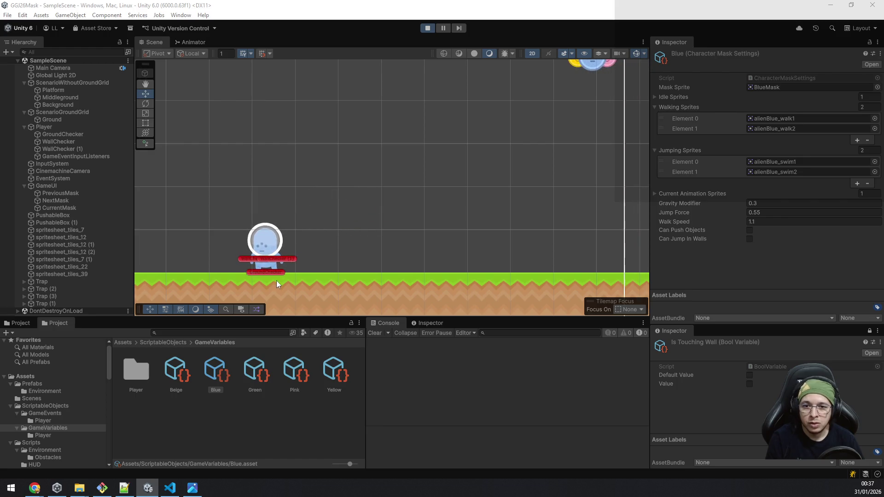
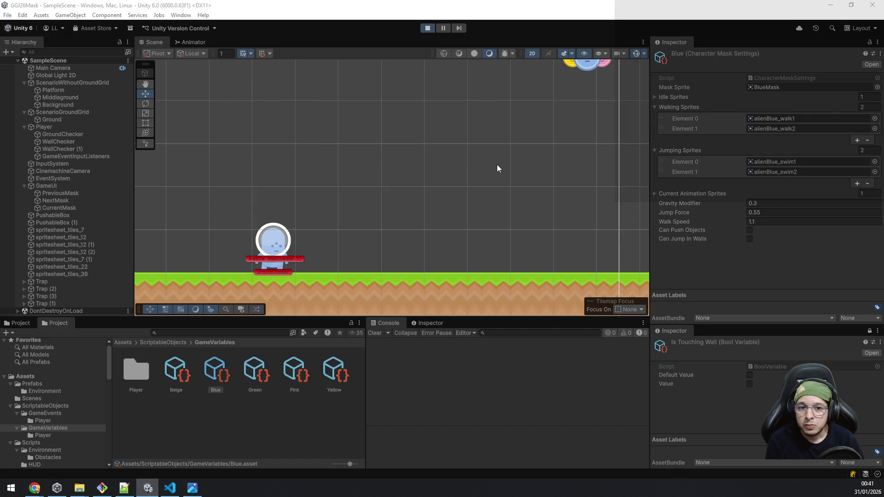
Zoom the Scene view out until the camera frame, player and ground all fit in view.
{"action": "scroll", "coordinate": [496, 164], "scroll_direction": "down", "scroll_amount": 2}
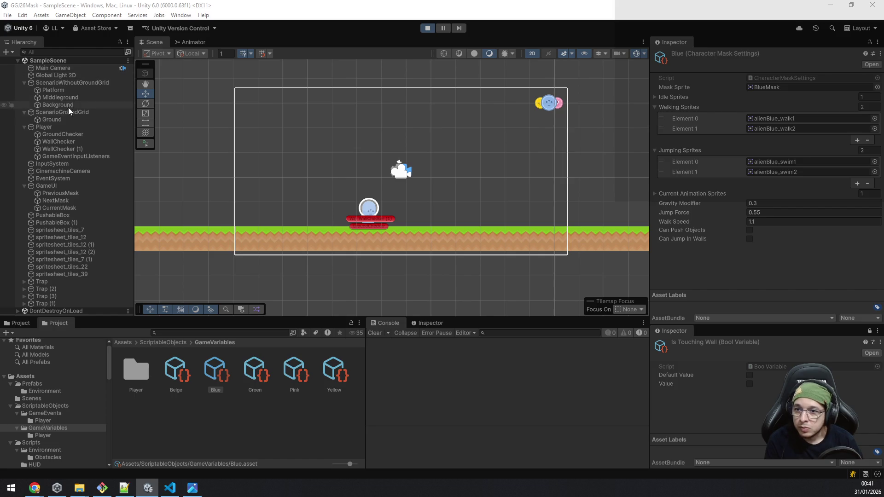
Give the GameUI Canvas component Sorting Layer 'UI' and Order in Layer -10.
{"action": "left_click", "coordinate": [42, 188]}
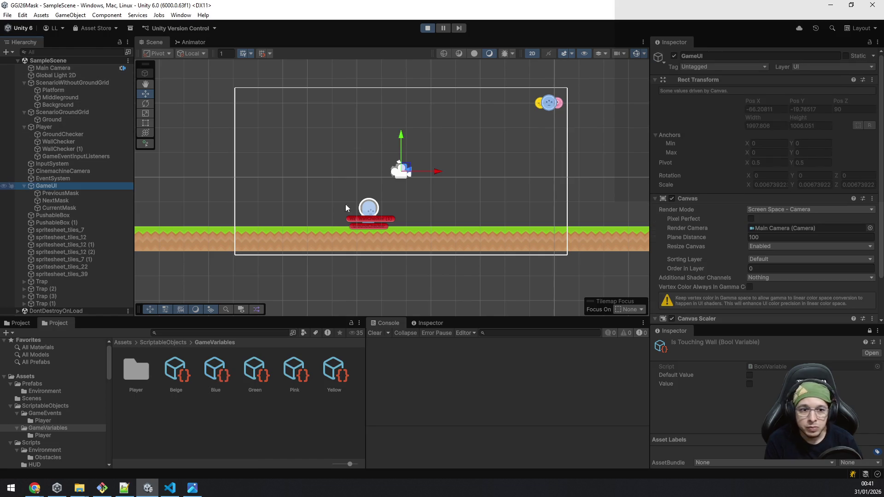
{"action": "left_click", "coordinate": [789, 260]}
{"action": "left_click", "coordinate": [786, 310]}
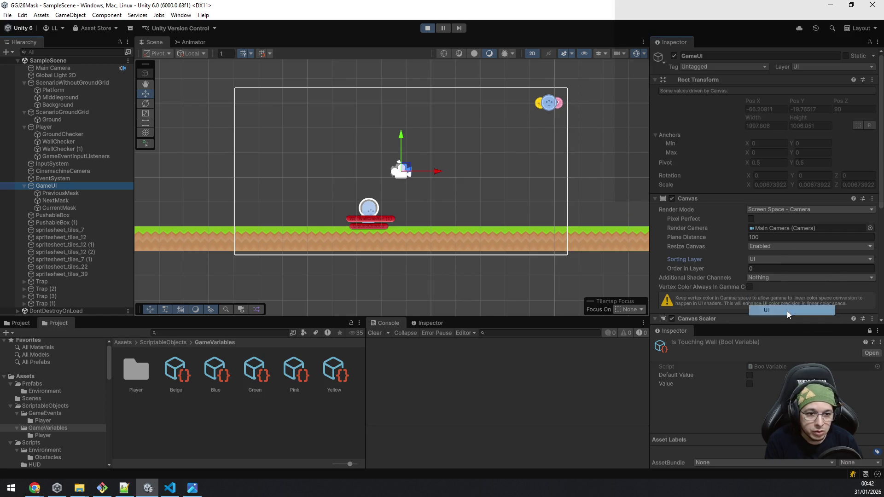
{"action": "left_click", "coordinate": [767, 269]}
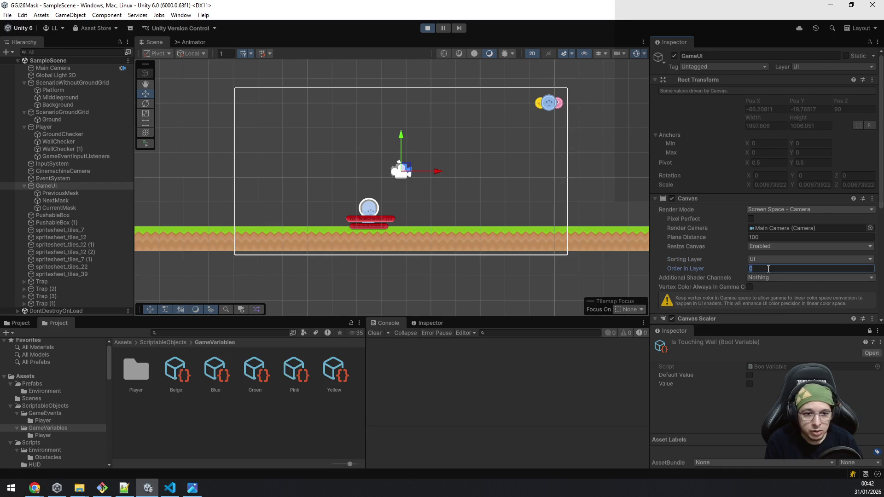
{"action": "type", "text": "-"}
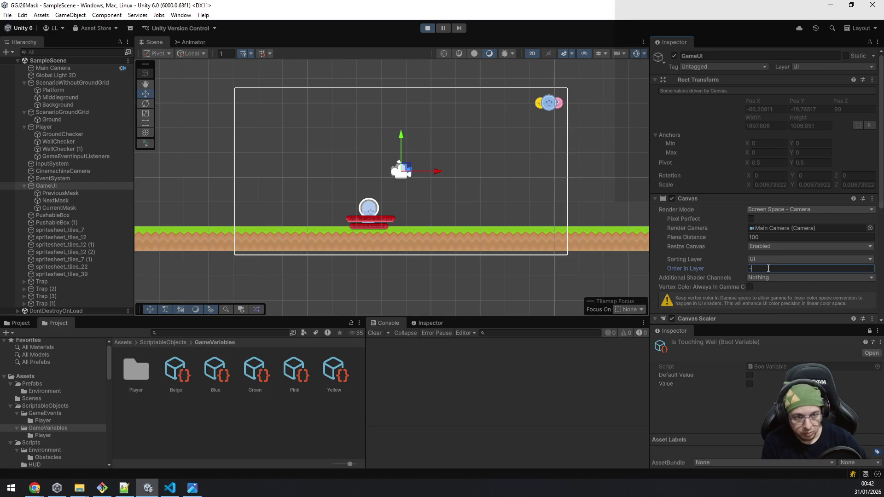
{"action": "type", "text": "10"}
{"action": "key", "text": "ctrl+p"}
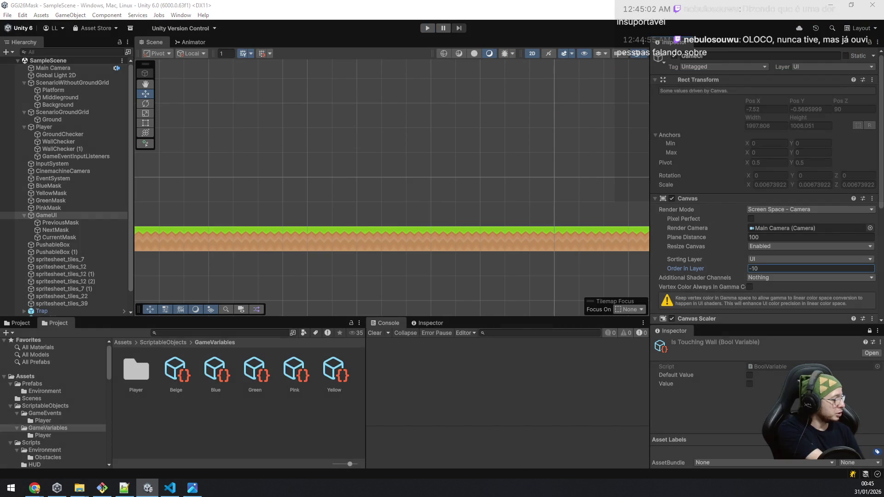